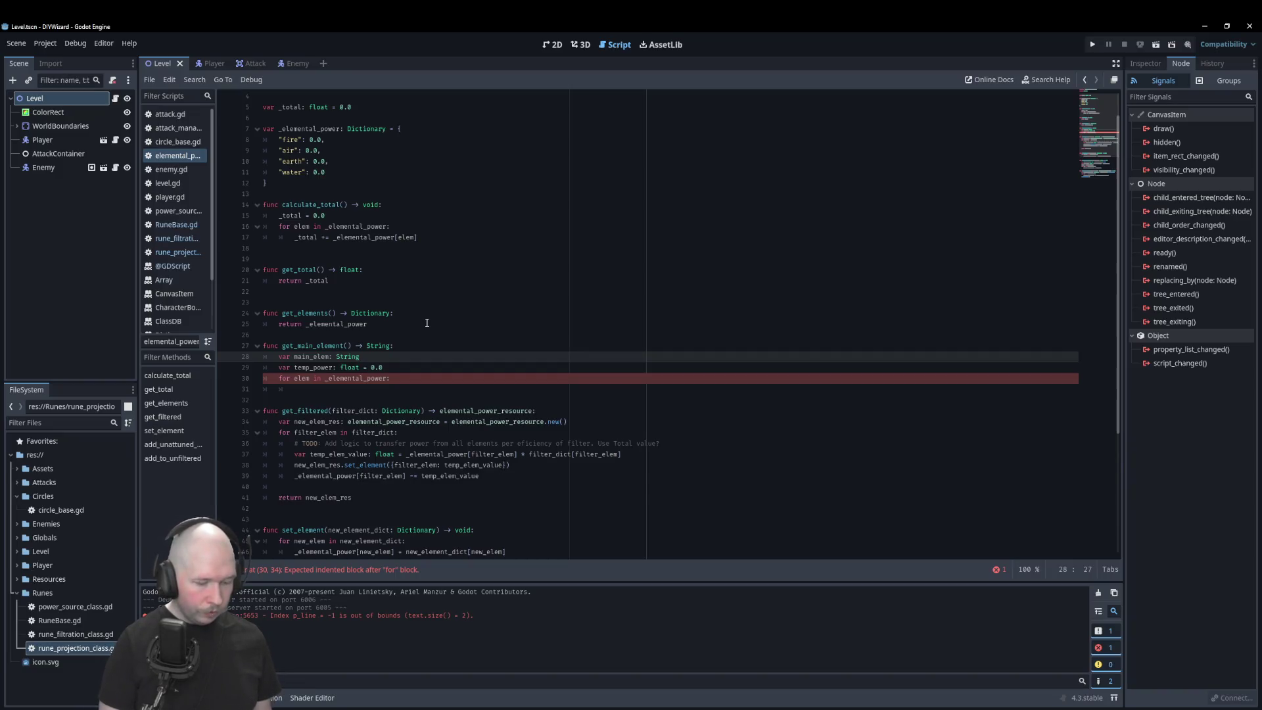
Step: Default main_elem to "empty" and add the loop condition if _elemental_power[elem] > temp_power:
{"action": "type", "text": "= \""}
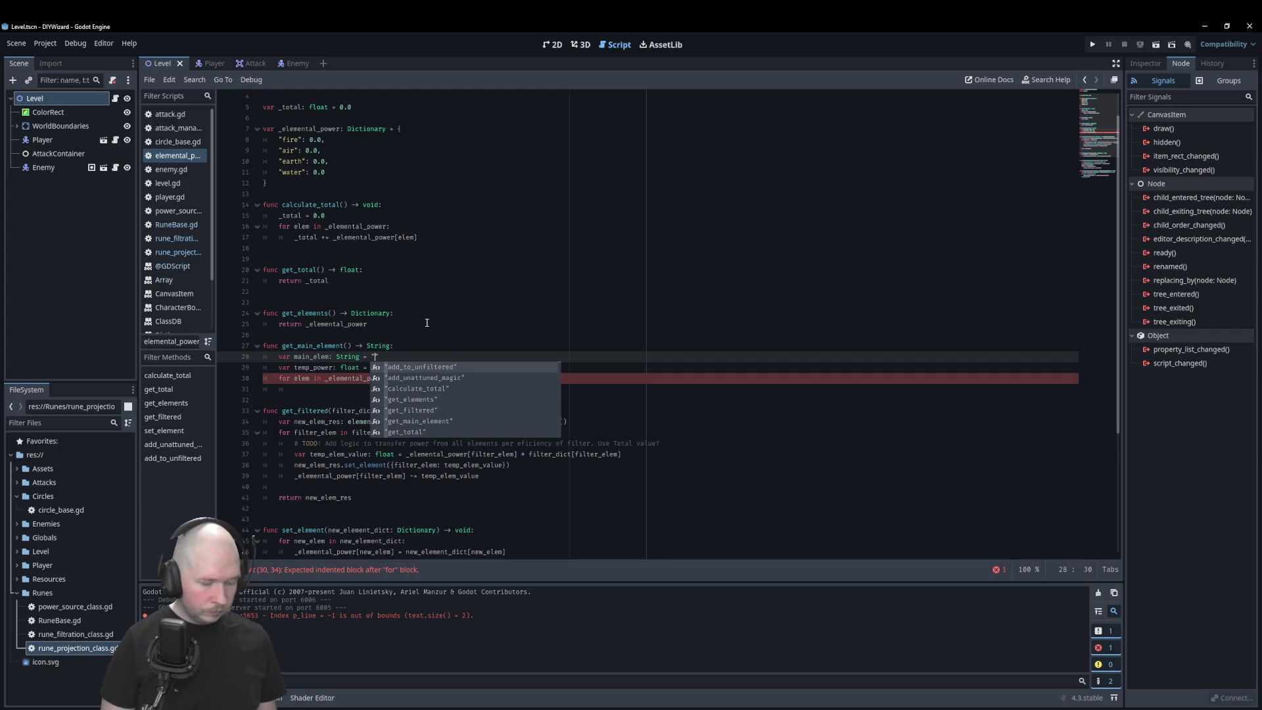
{"action": "type", "text": "empty"}
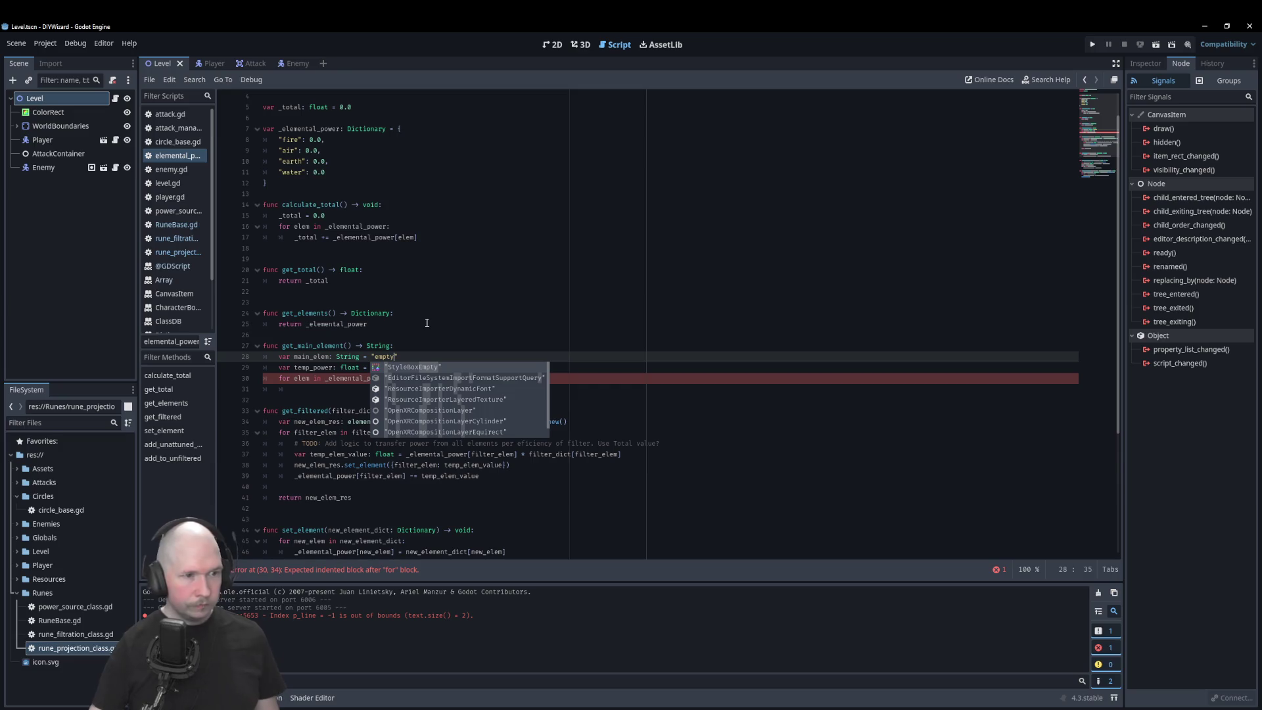
{"action": "left_click", "coordinate": [426, 314]}
{"action": "left_click", "coordinate": [416, 392]}
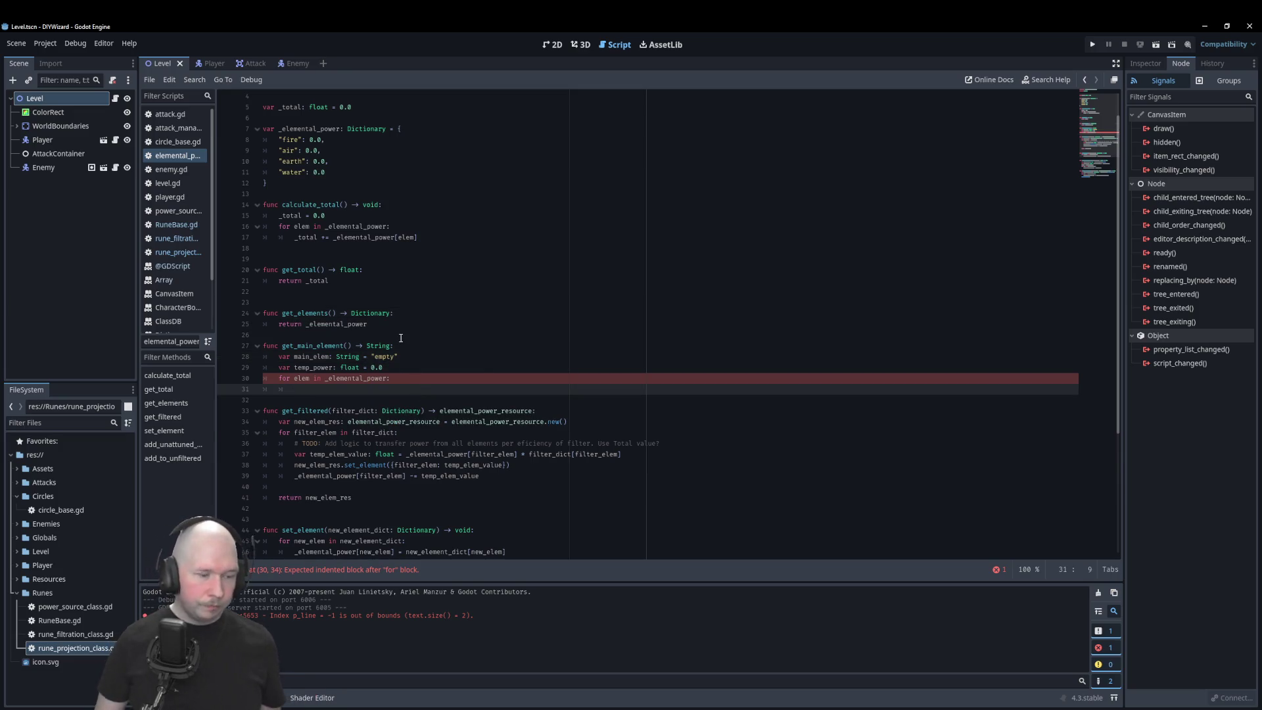
{"action": "type", "text": "if "}
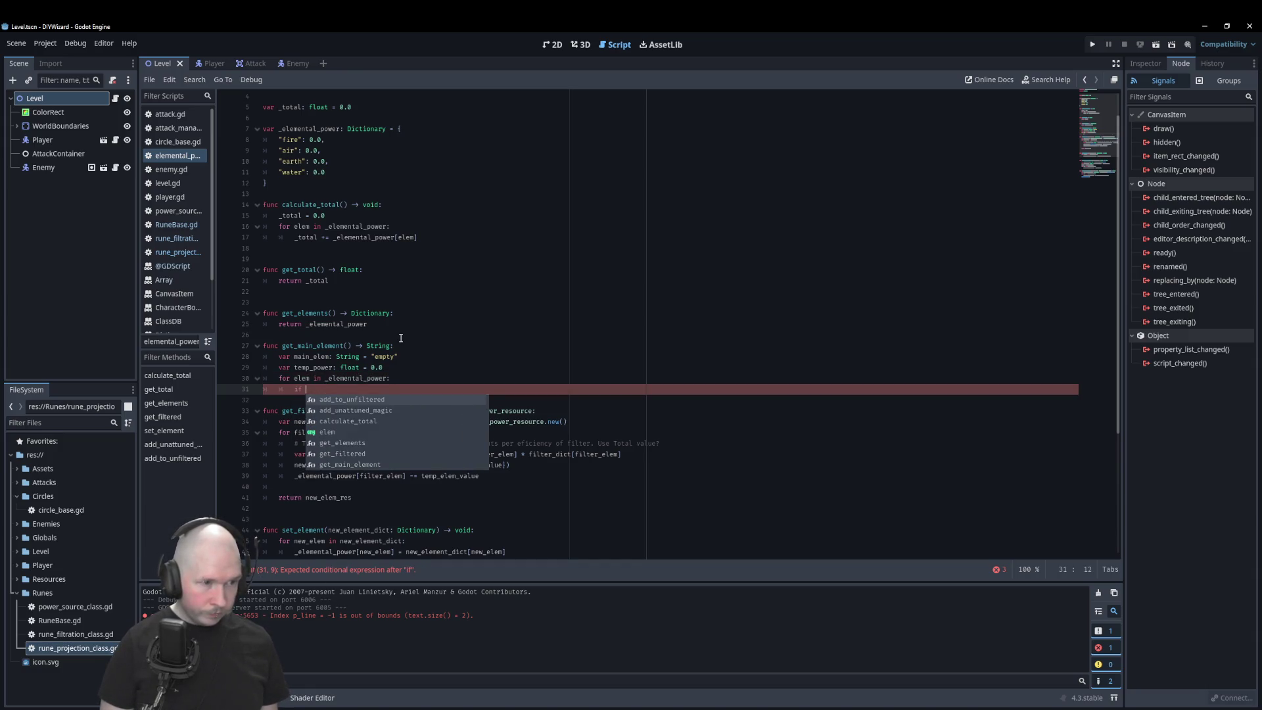
{"action": "type", "text": "_le"}
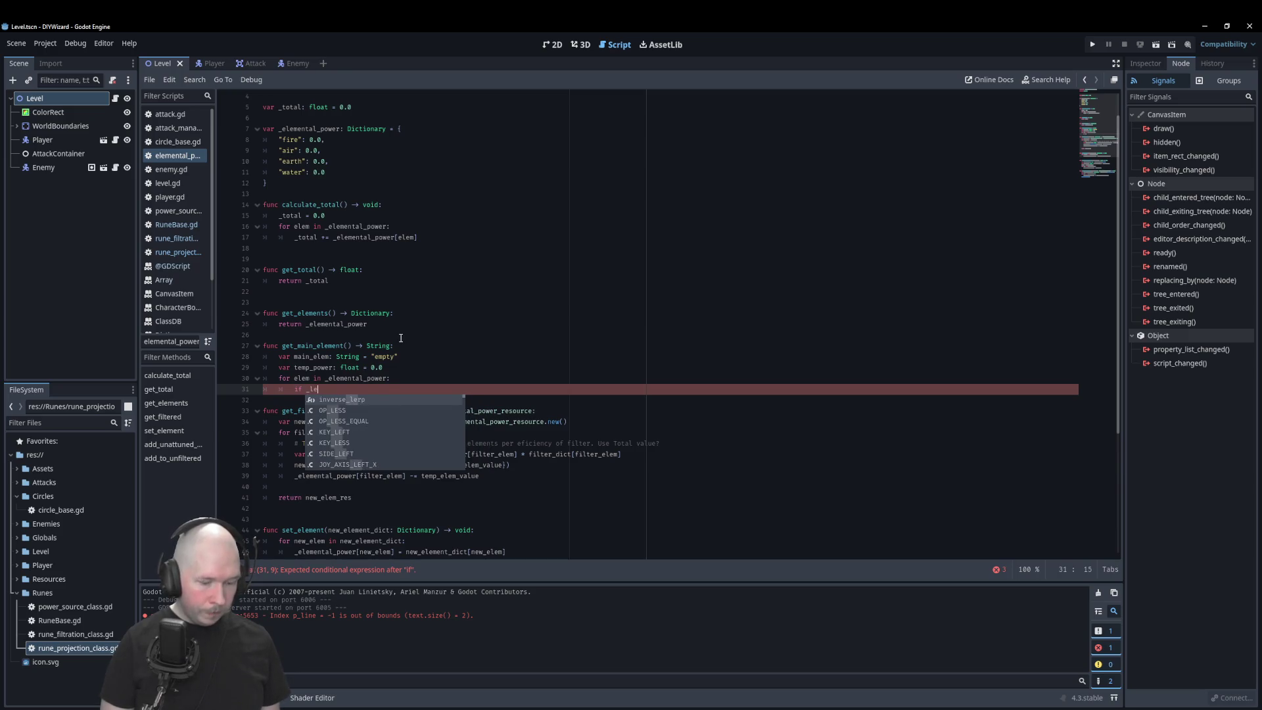
{"action": "key", "text": "BackSpace"}
{"action": "key", "text": "BackSpace"}
{"action": "type", "text": "ele"}
{"action": "key", "text": "Return"}
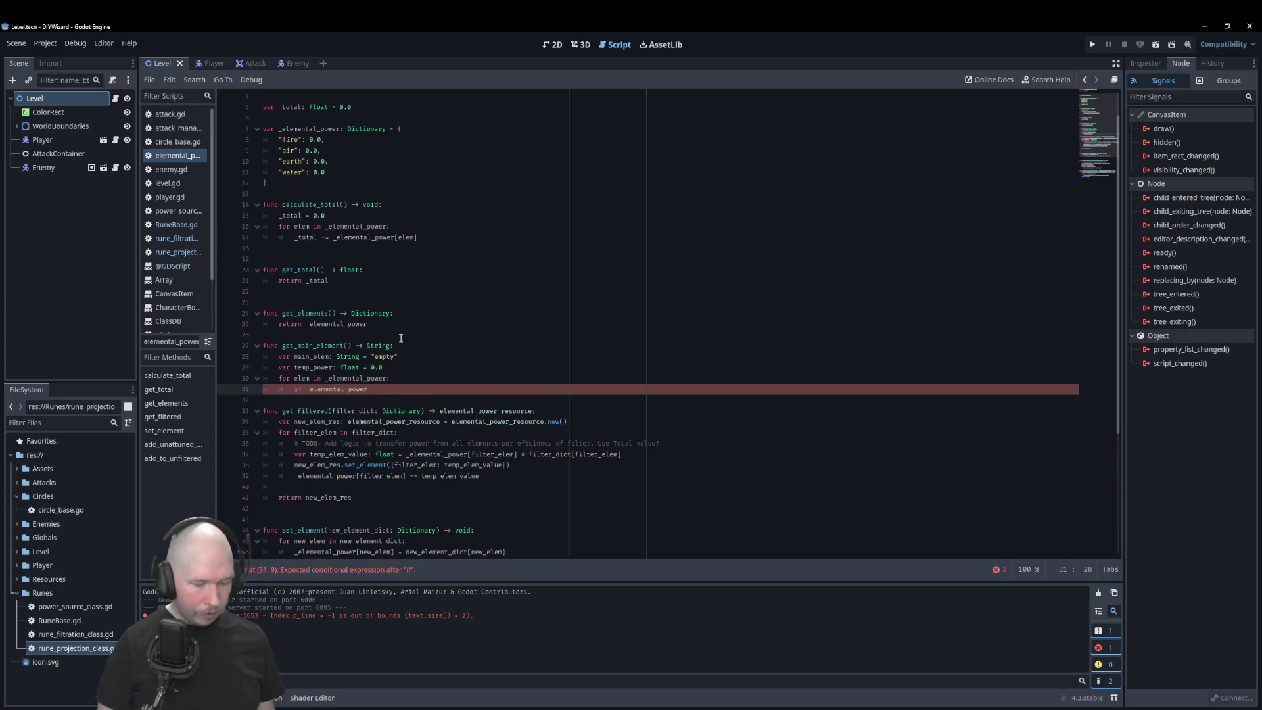
{"action": "type", "text": "[elem"}
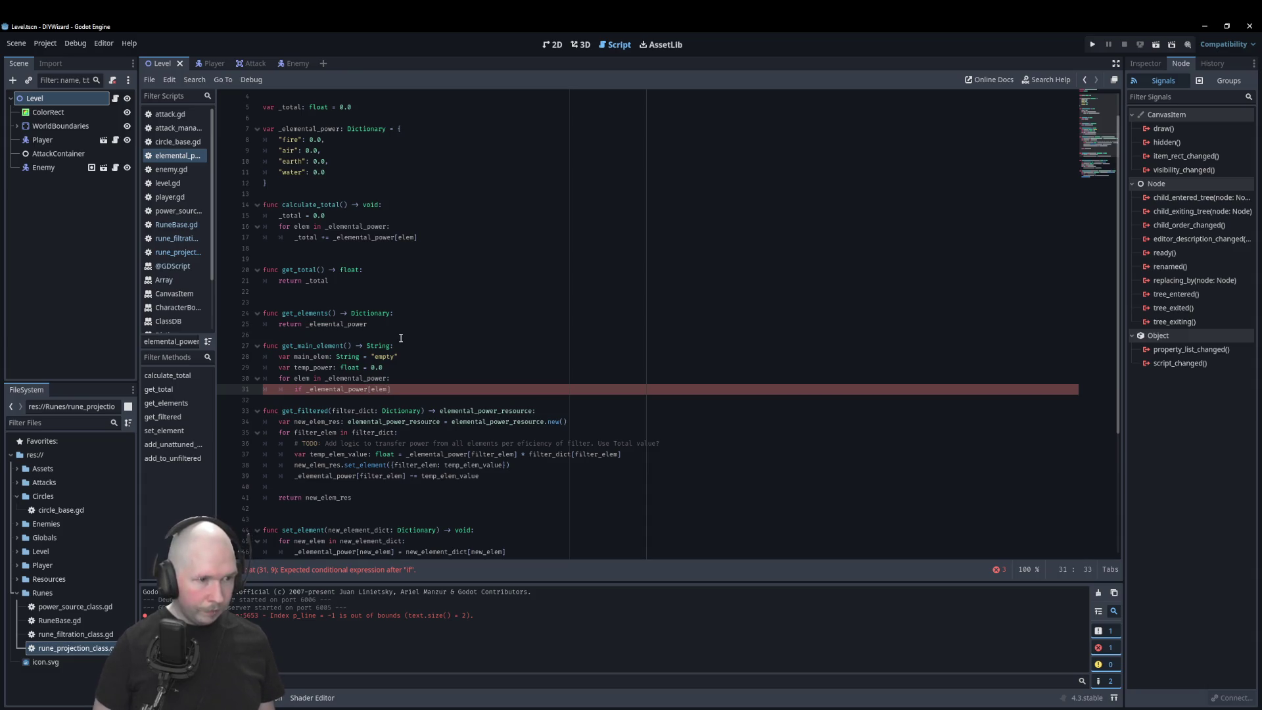
{"action": "type", "text": "] > "}
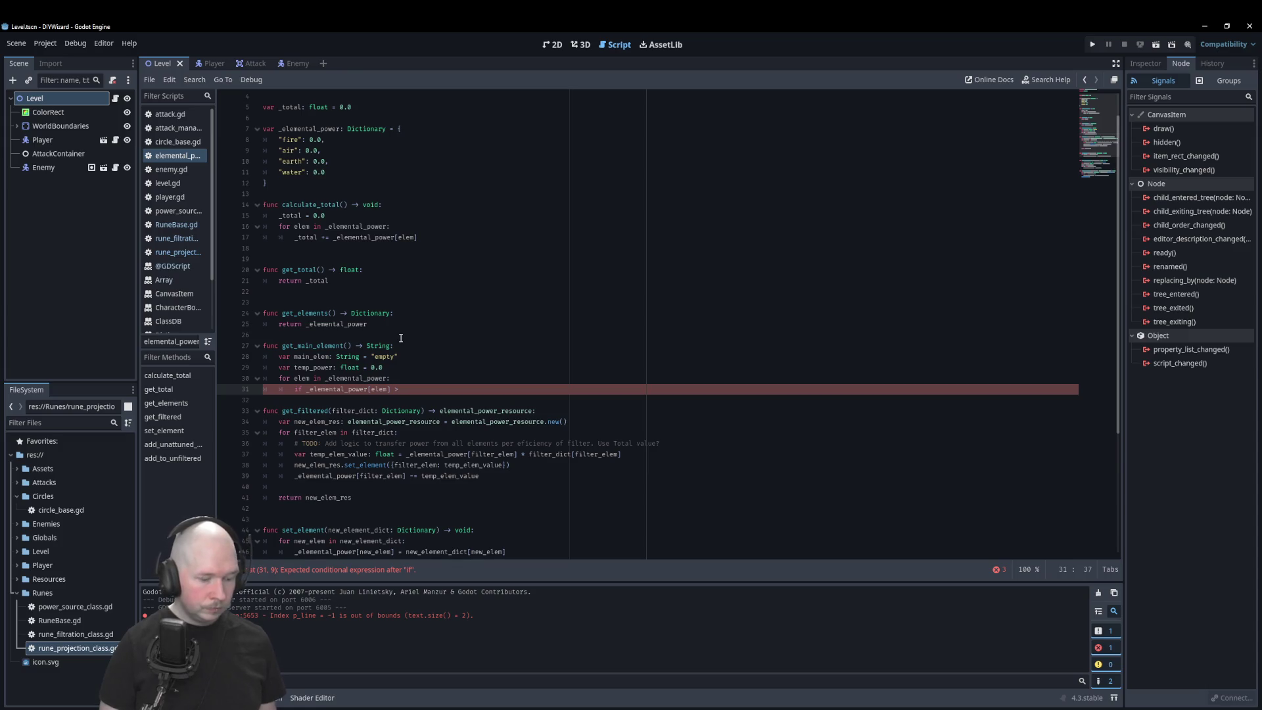
{"action": "type", "text": "temp"}
{"action": "key", "text": "Return"}
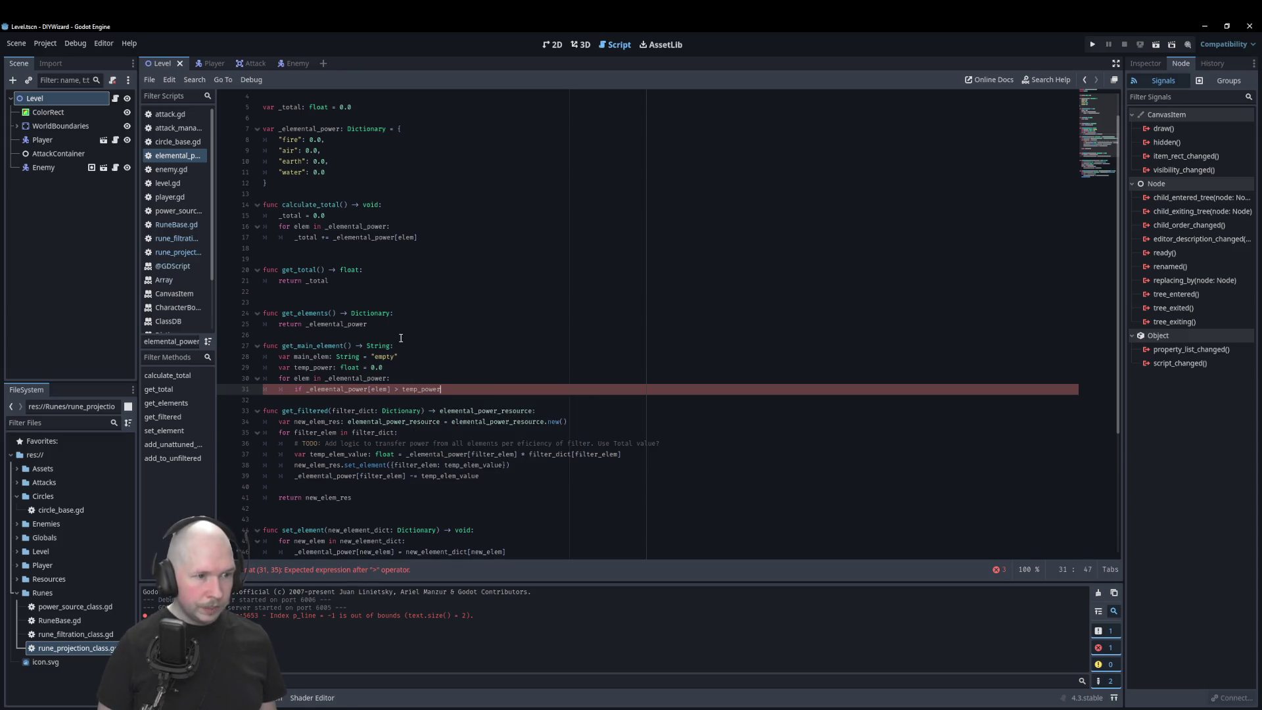
{"action": "type", "text": ":"}
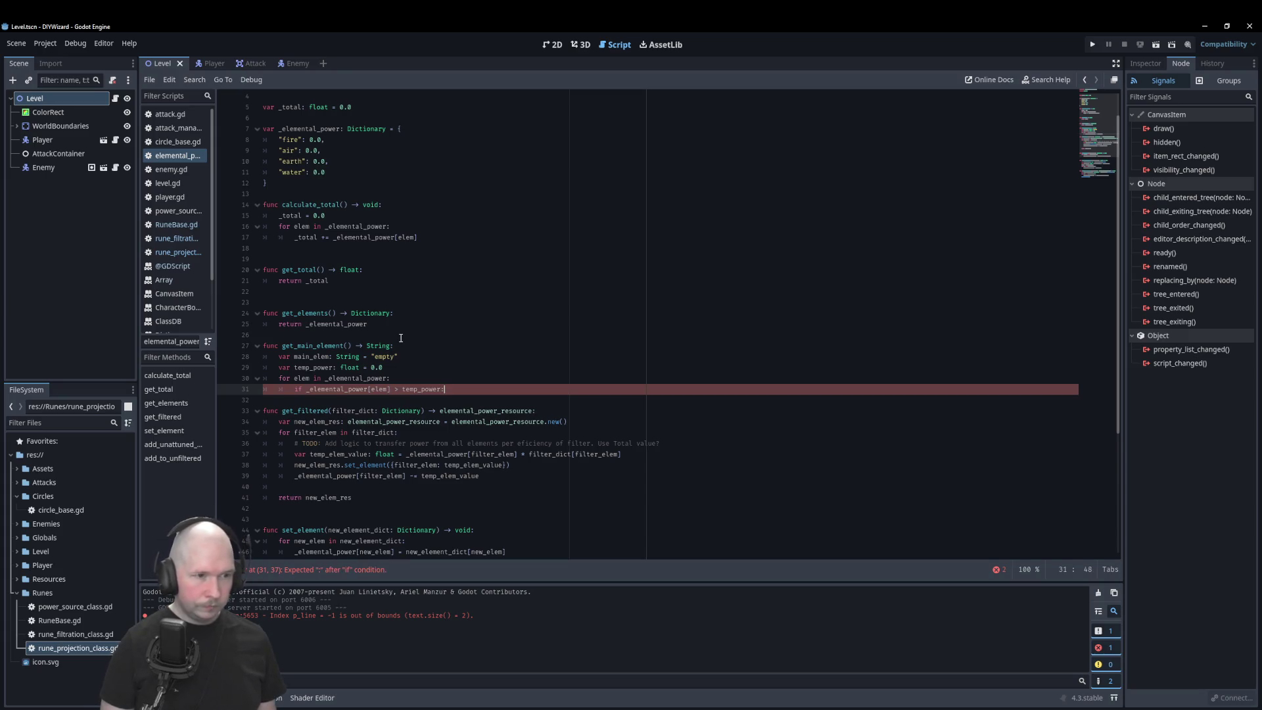
Step: Inside the if, assign temp_power = _elemental_power[elem]
{"action": "key", "text": "Return"}
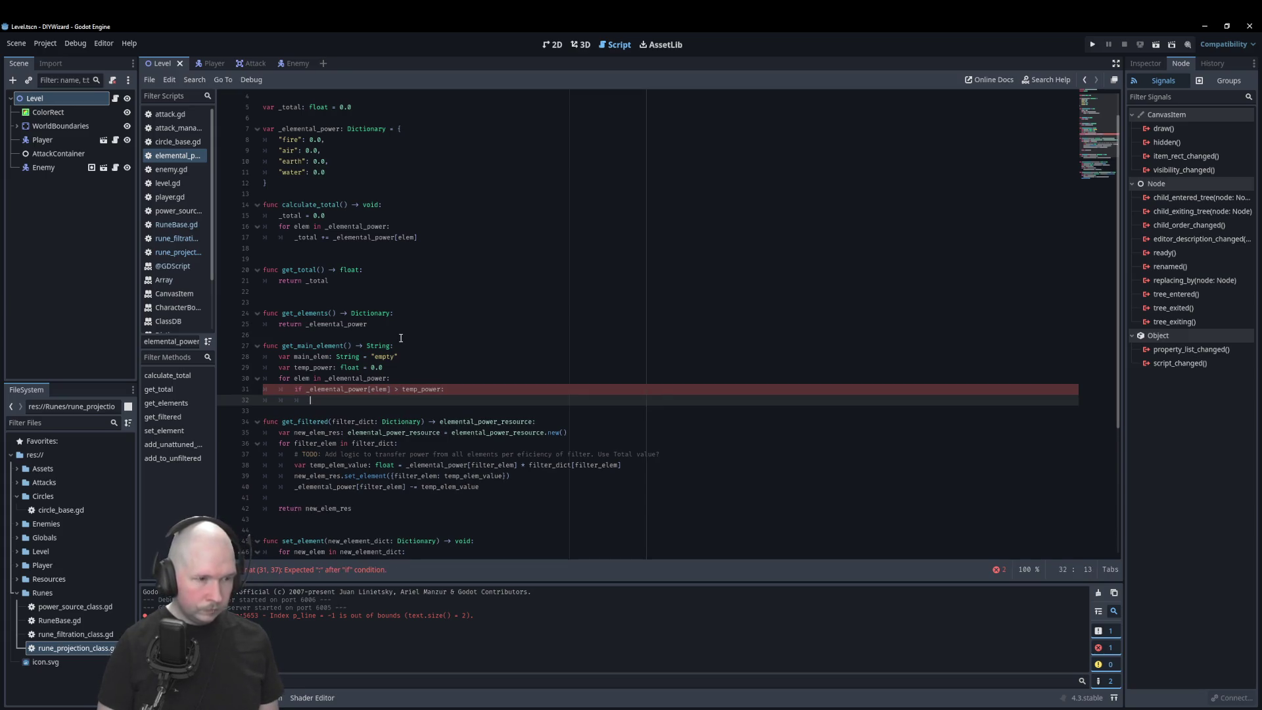
{"action": "type", "text": "temp"}
{"action": "key", "text": "Return"}
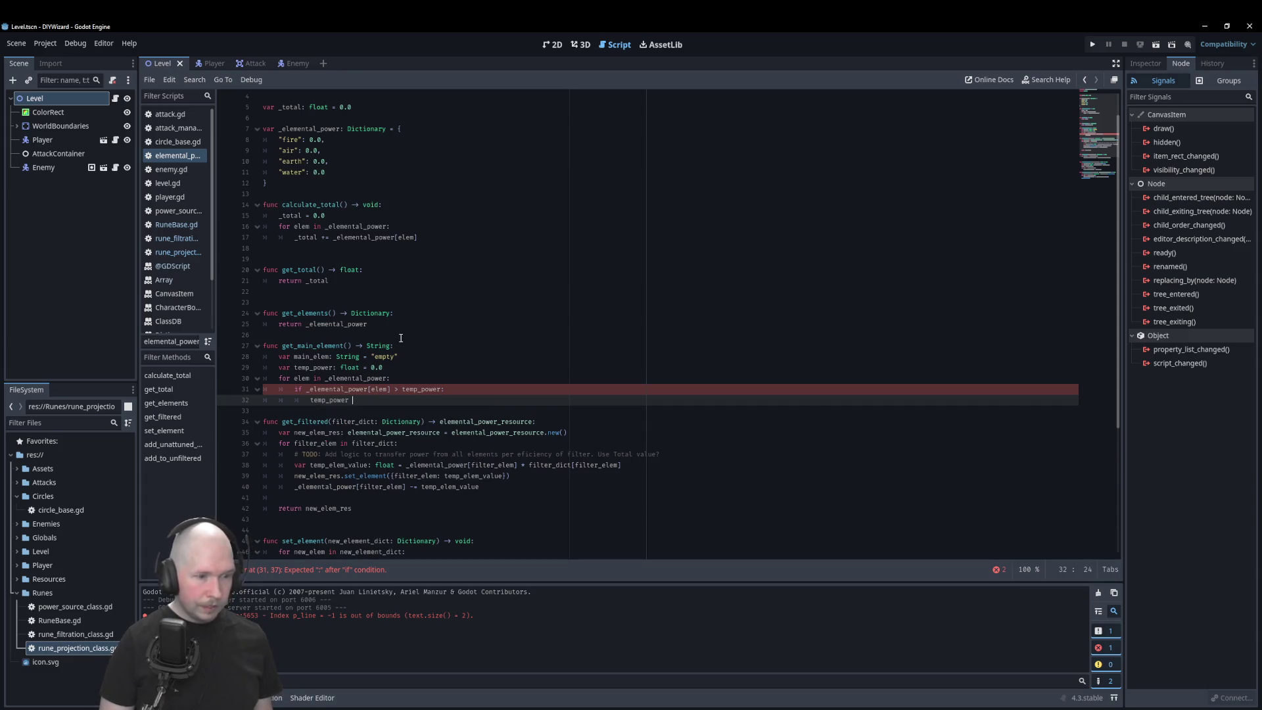
{"action": "type", "text": "= "}
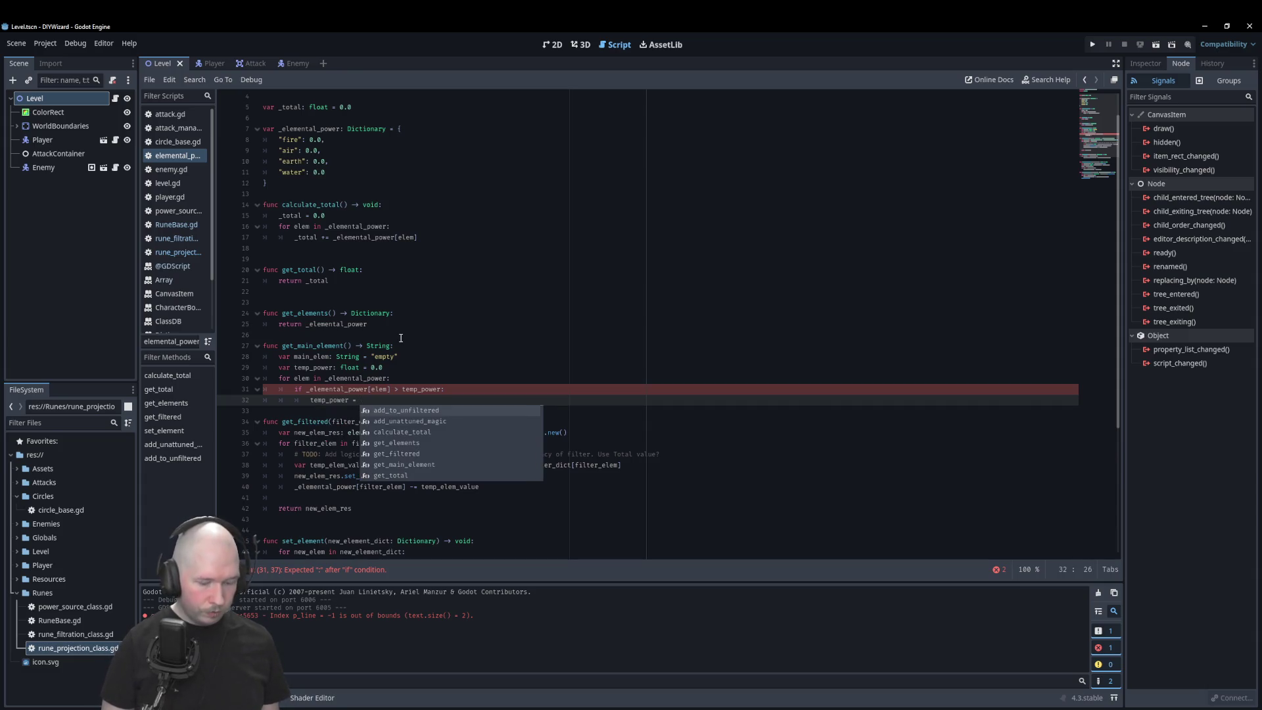
{"action": "type", "text": "_elemental_power"}
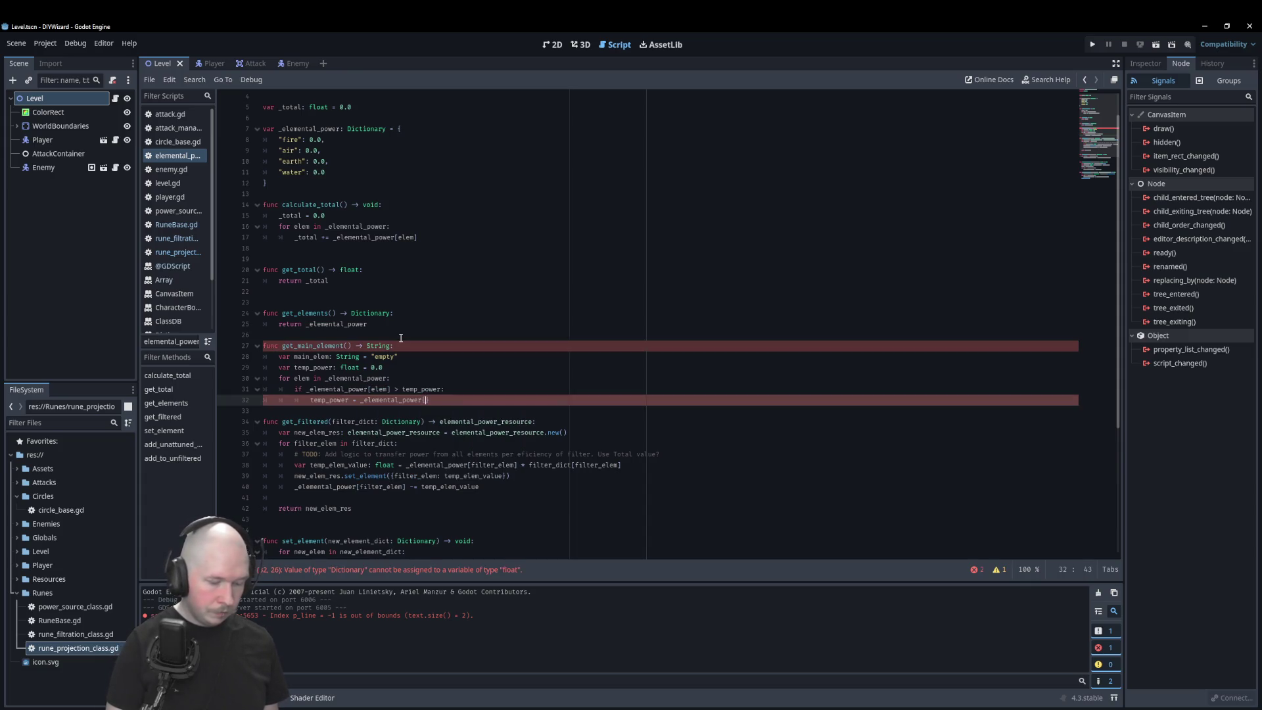
{"action": "type", "text": "[elem"}
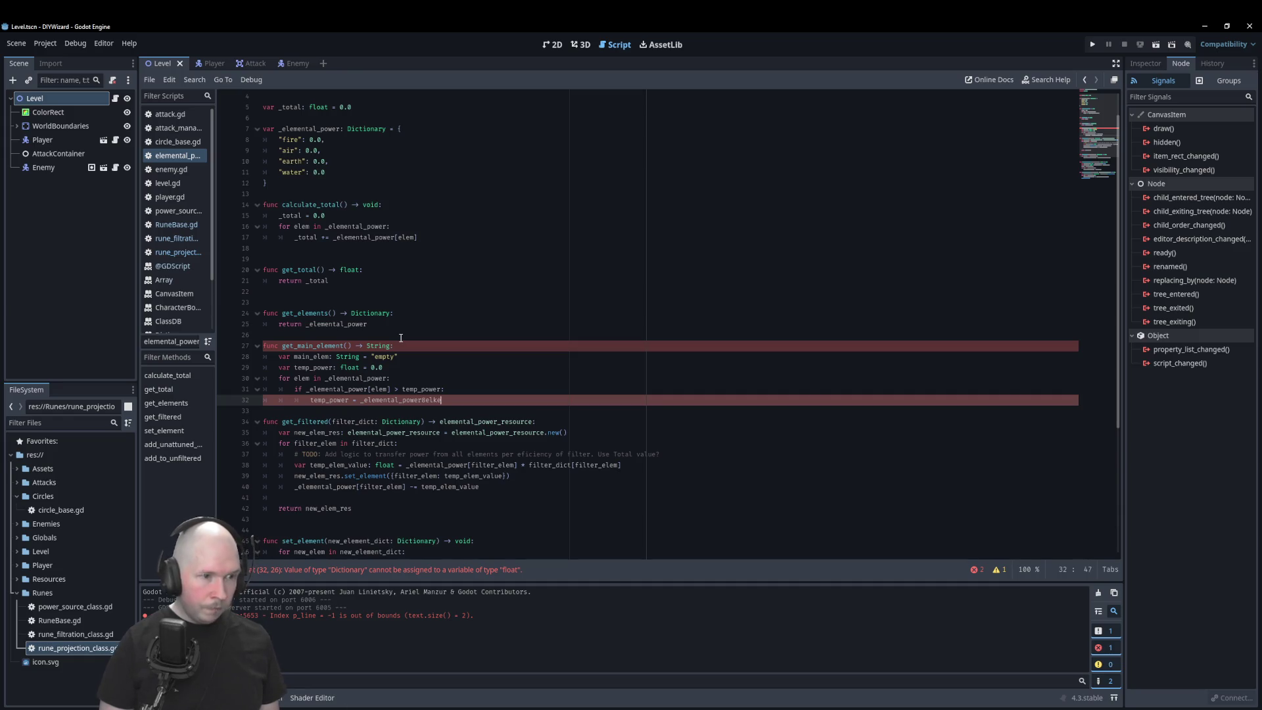
{"action": "key", "text": "BackSpace"}
{"action": "key", "text": "BackSpace"}
{"action": "key", "text": "BackSpace"}
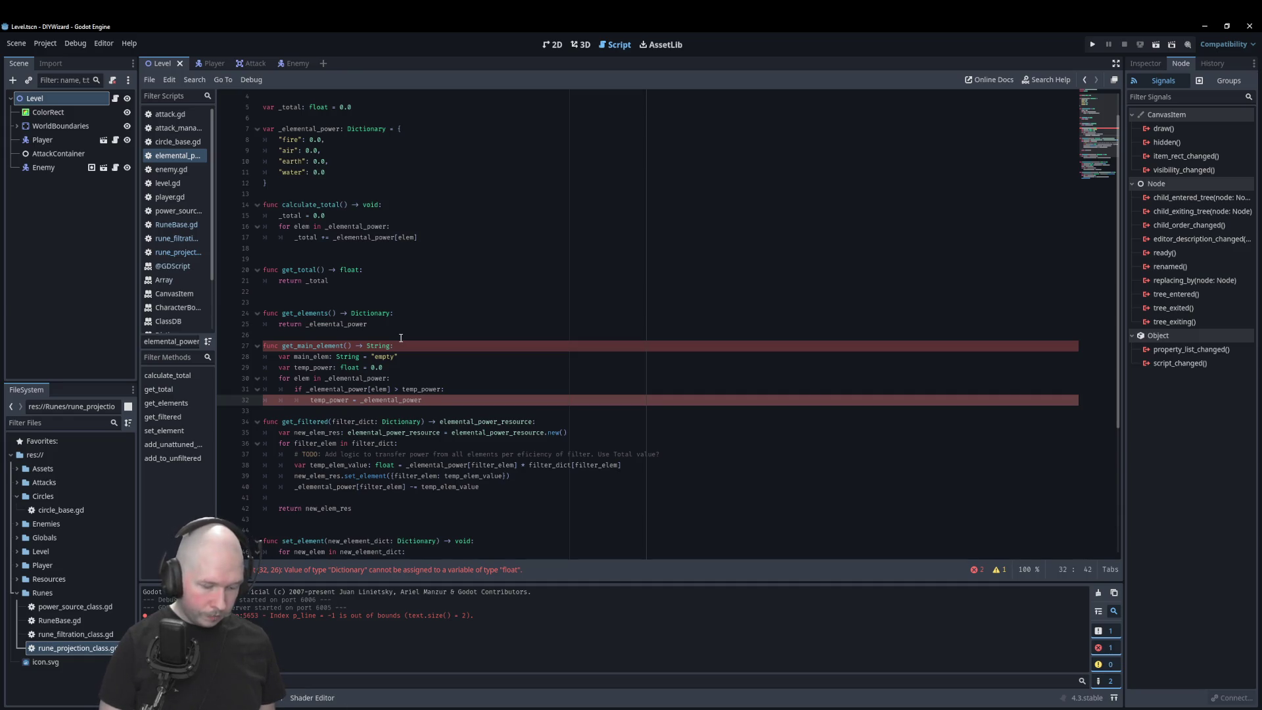
{"action": "type", "text": "[ele"}
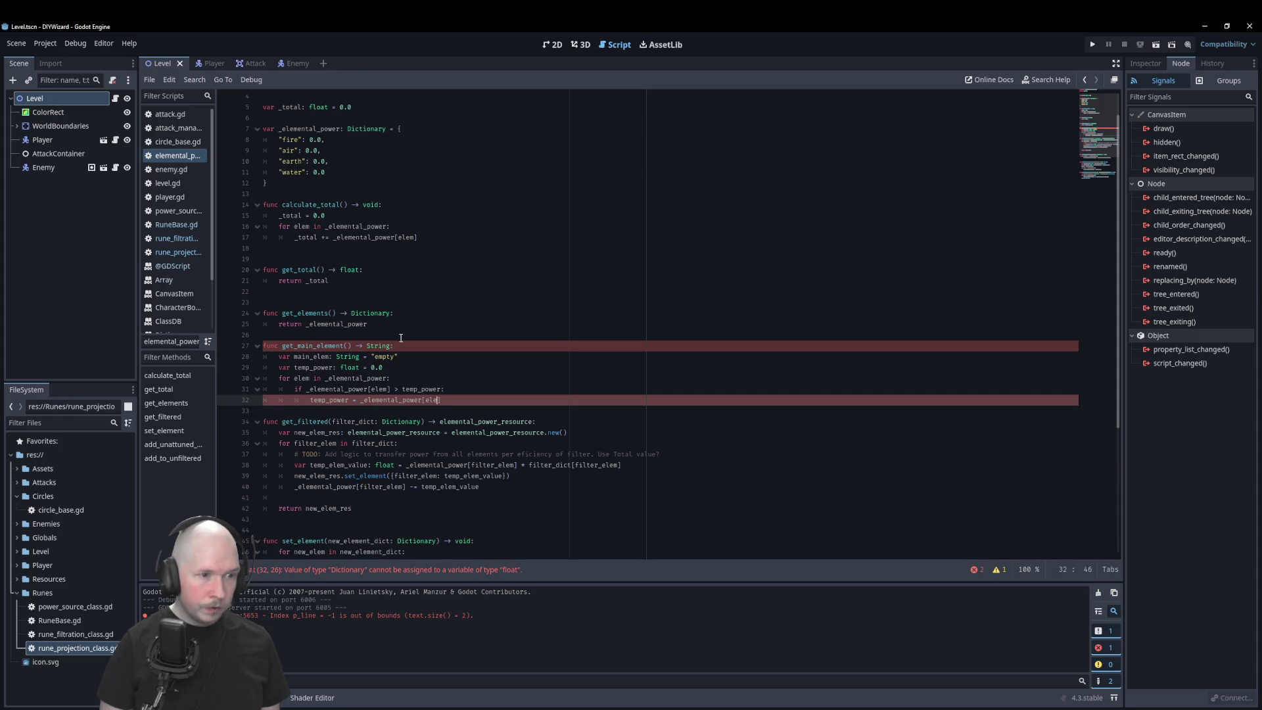
{"action": "type", "text": "m"}
{"action": "key", "text": "Return"}
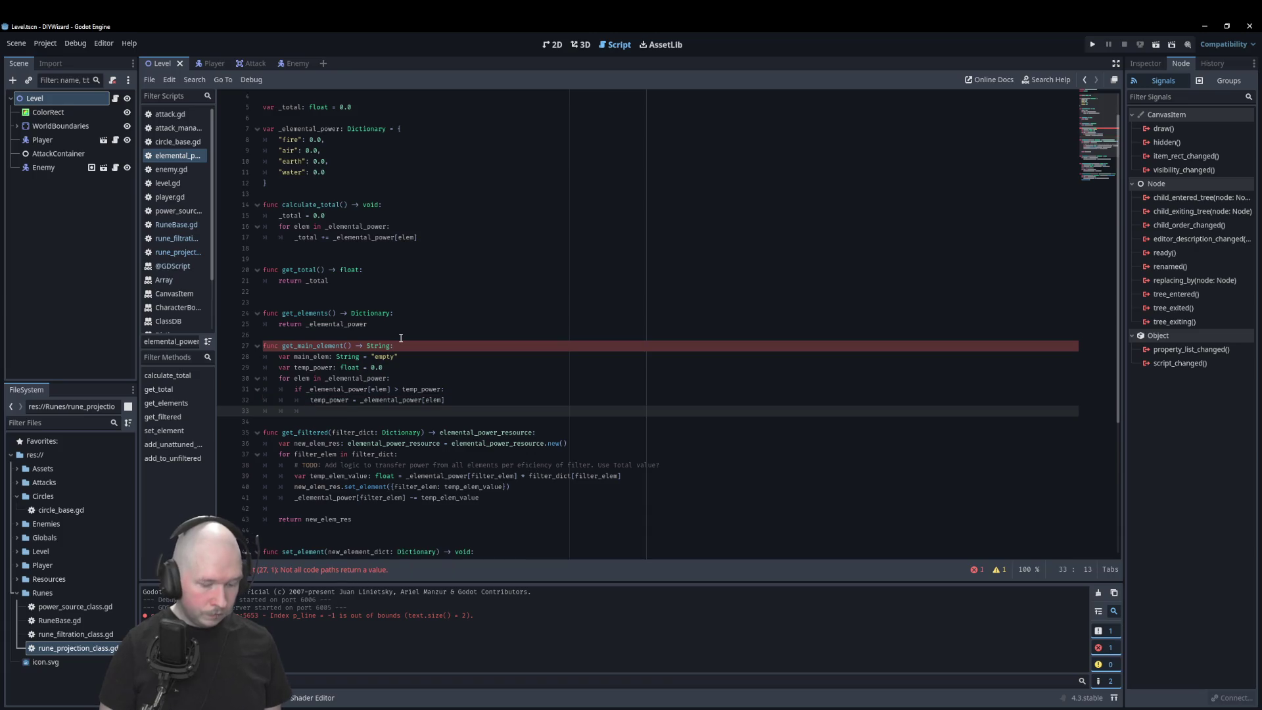
Step: Set main_elem = elem in the if block and return main_elem from get_main_element
{"action": "type", "text": "main_elem"}
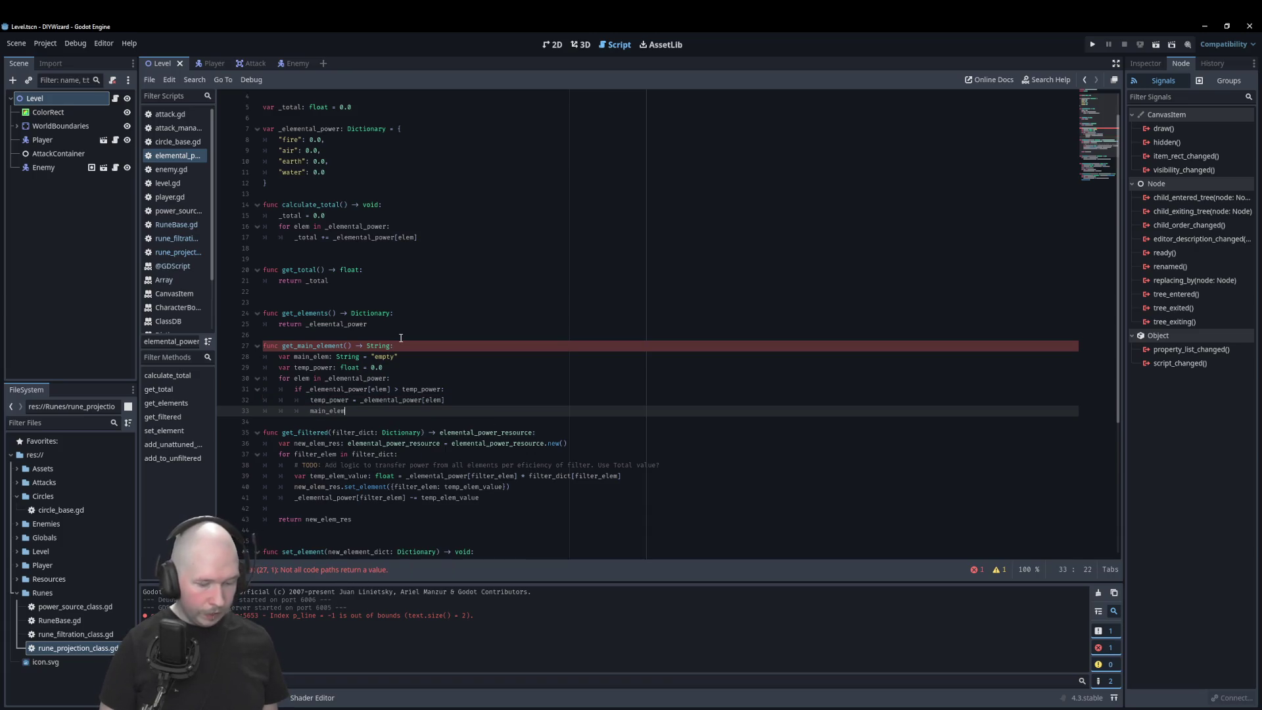
{"action": "type", "text": " = elem"}
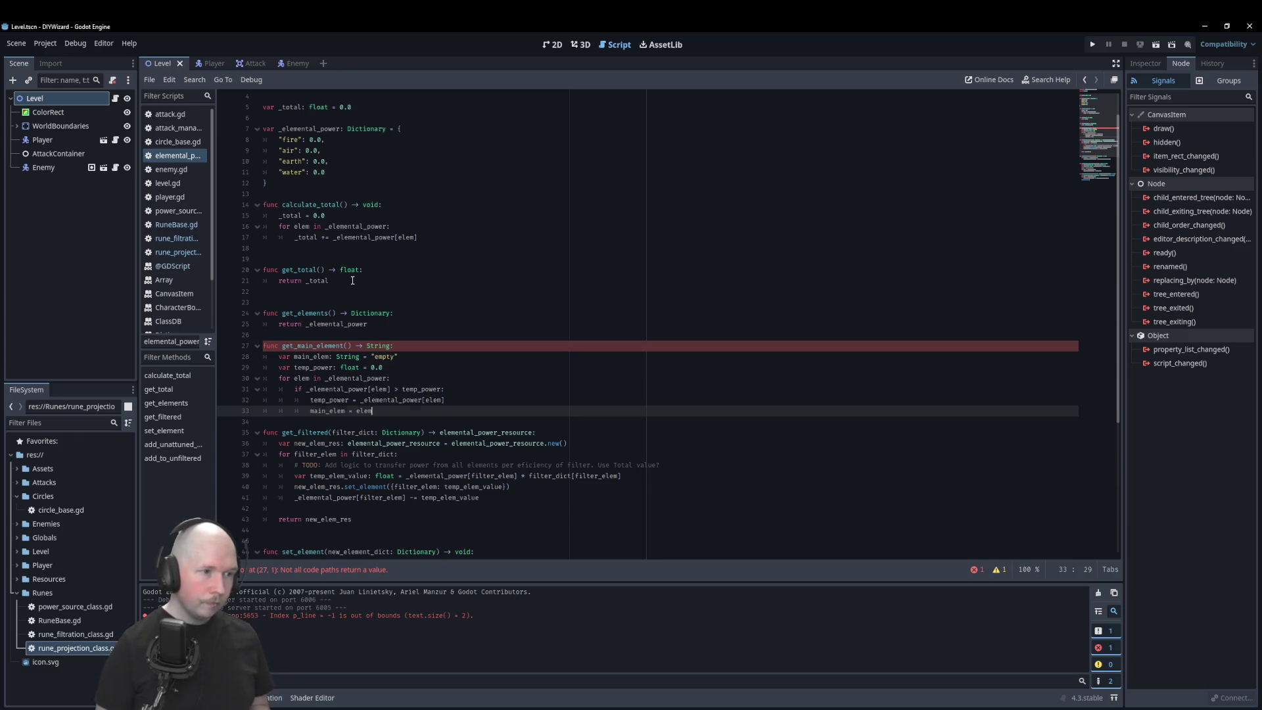
{"action": "key", "text": "Return"}
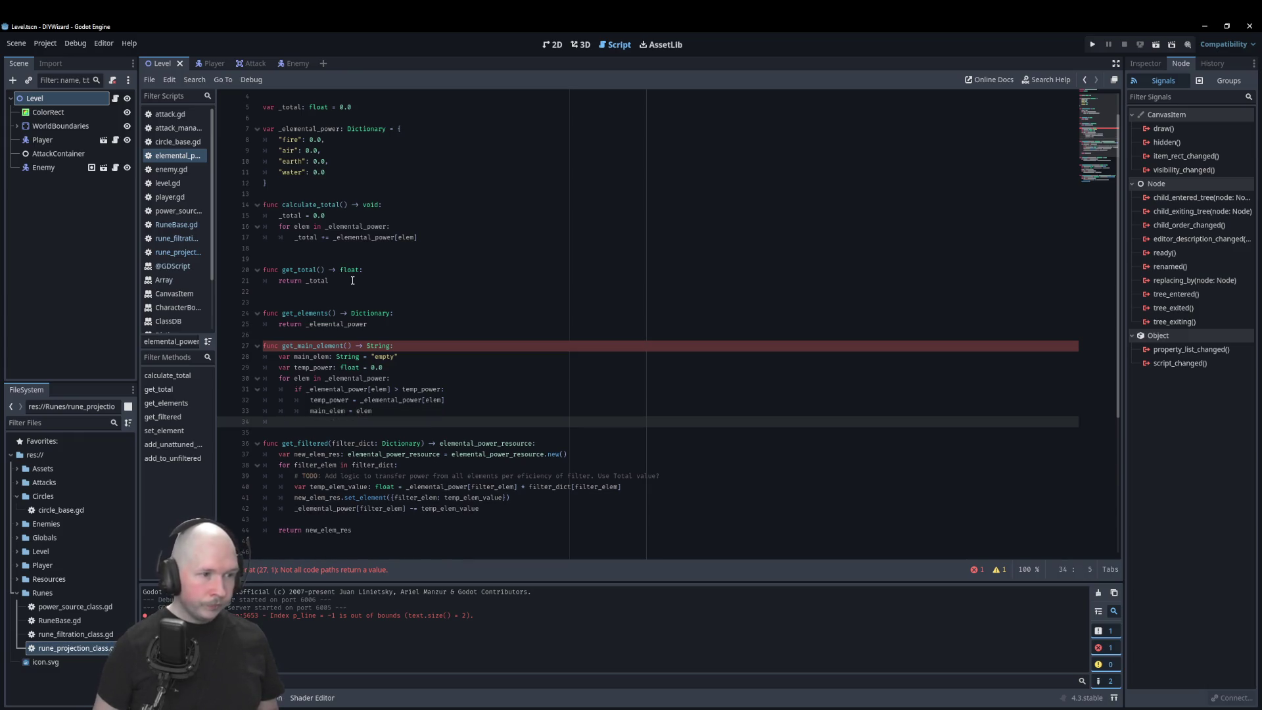
{"action": "type", "text": "return "}
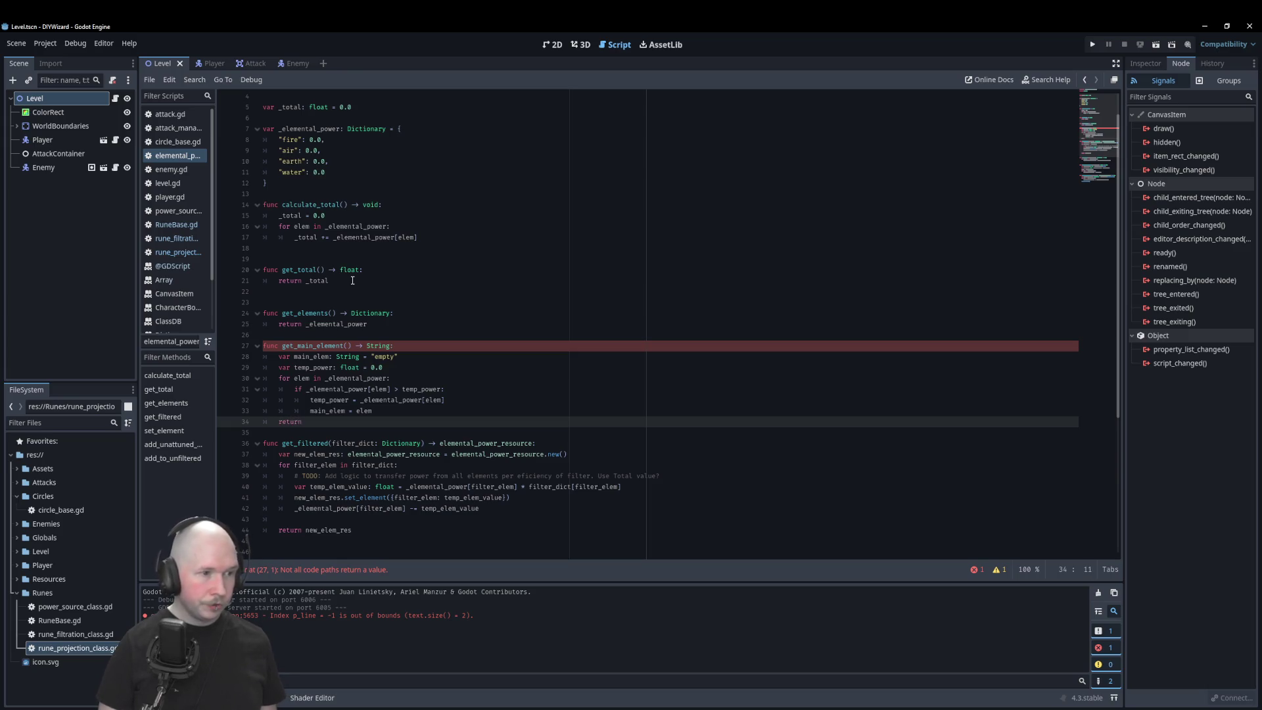
{"action": "type", "text": "main_elem"}
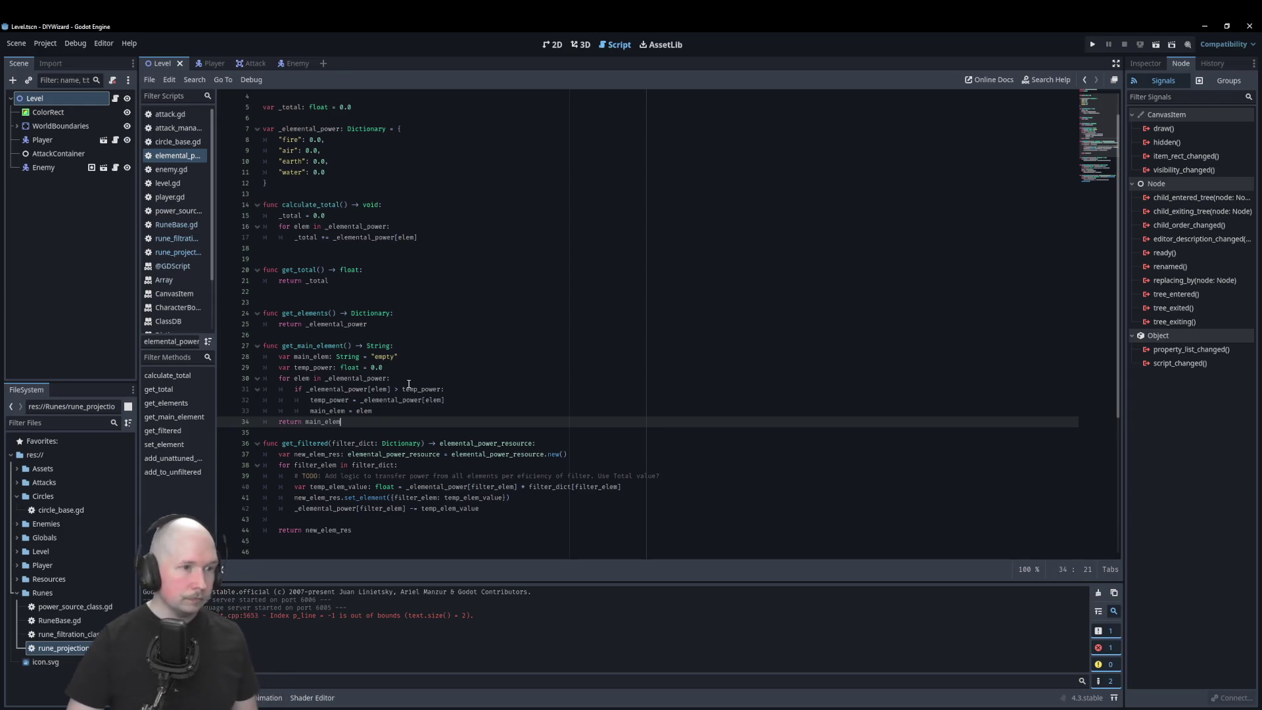
Step: Change main_elem's default value from "empty" to an empty string
{"action": "double_click", "coordinate": [385, 357]}
{"action": "key", "text": "BackSpace"}
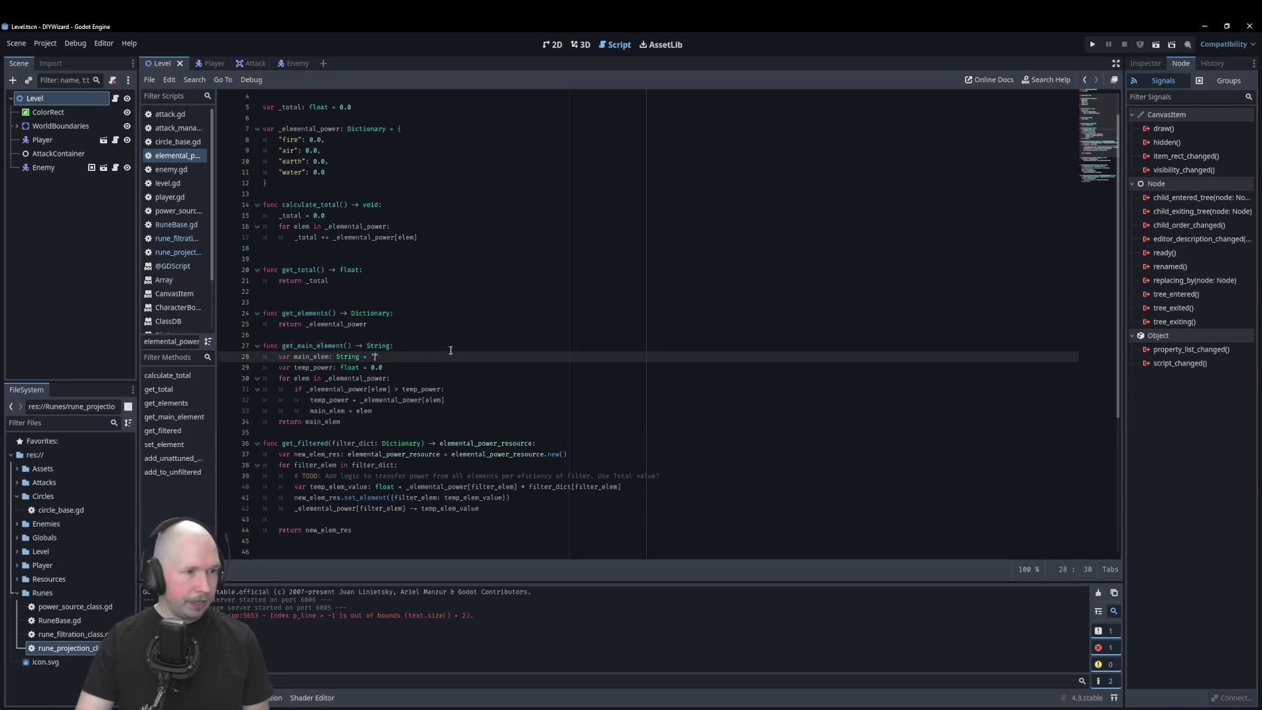
{"action": "left_click", "coordinate": [450, 349]}
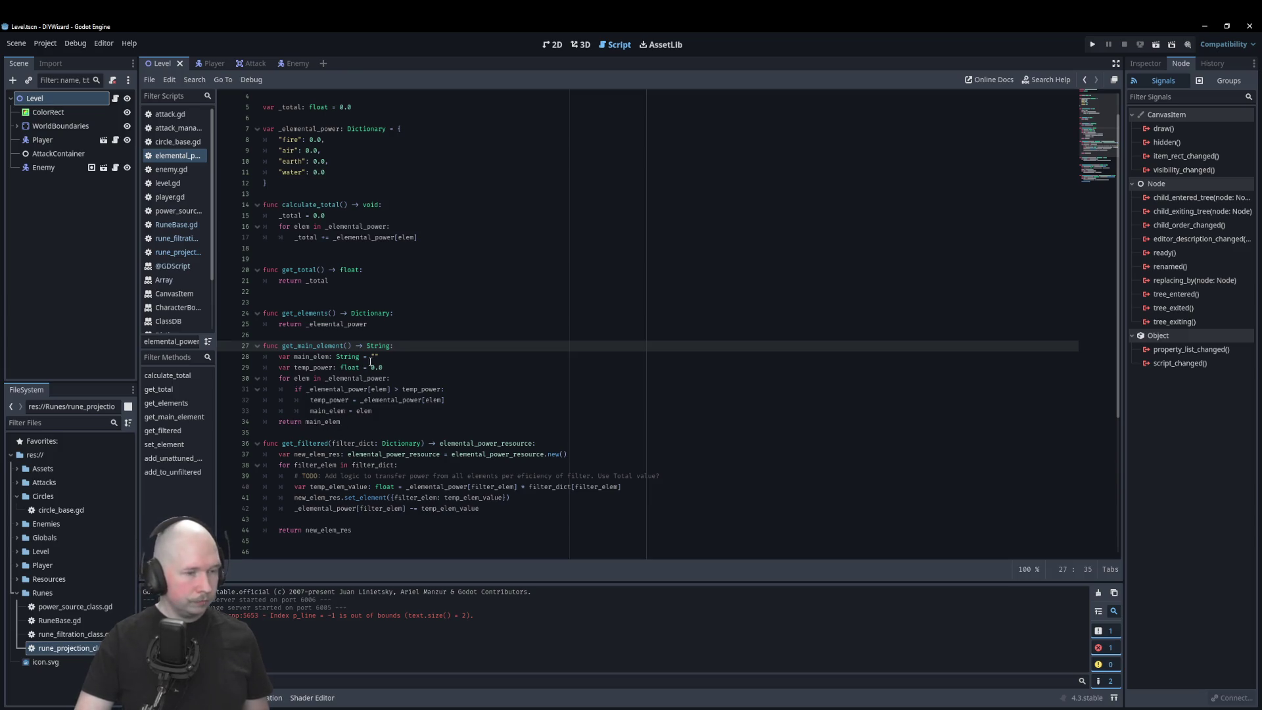
Step: Add blank lines around get_main_element and save the elemental_power script
{"action": "left_click", "coordinate": [336, 429]}
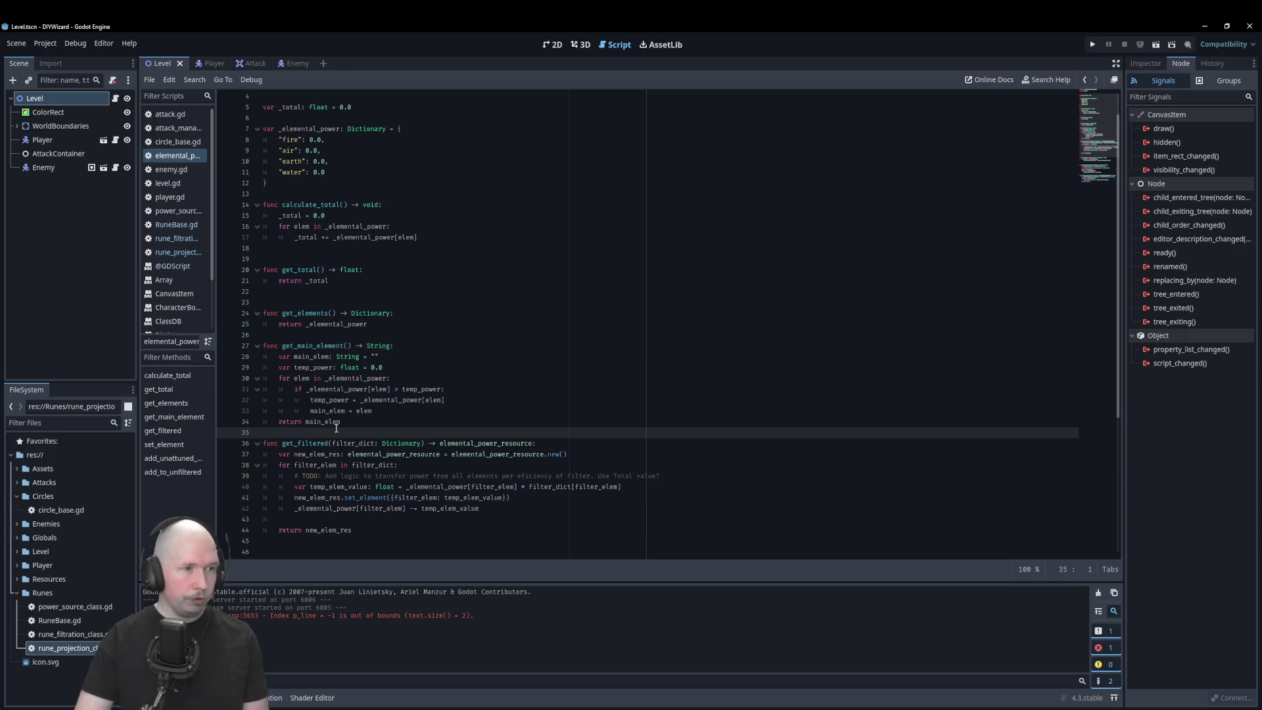
{"action": "key", "text": "Return"}
{"action": "left_click", "coordinate": [286, 335]}
{"action": "key", "text": "Return"}
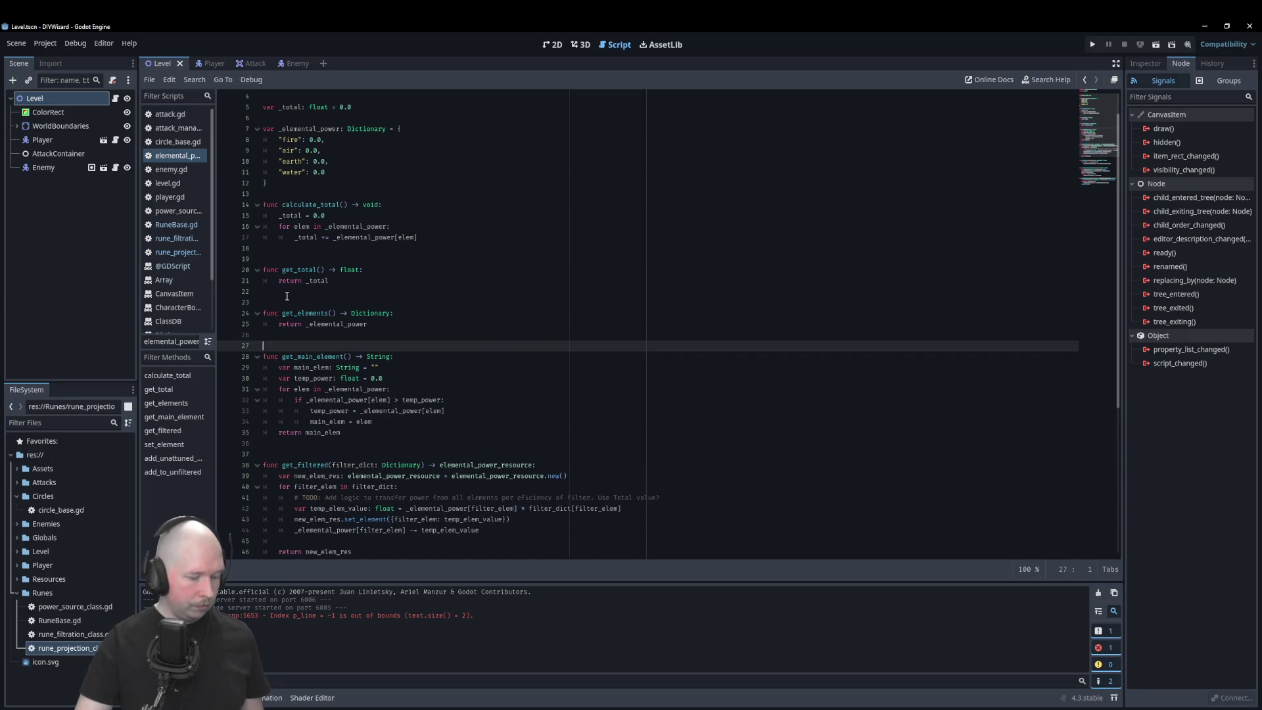
{"action": "key", "text": "ctrl+s"}
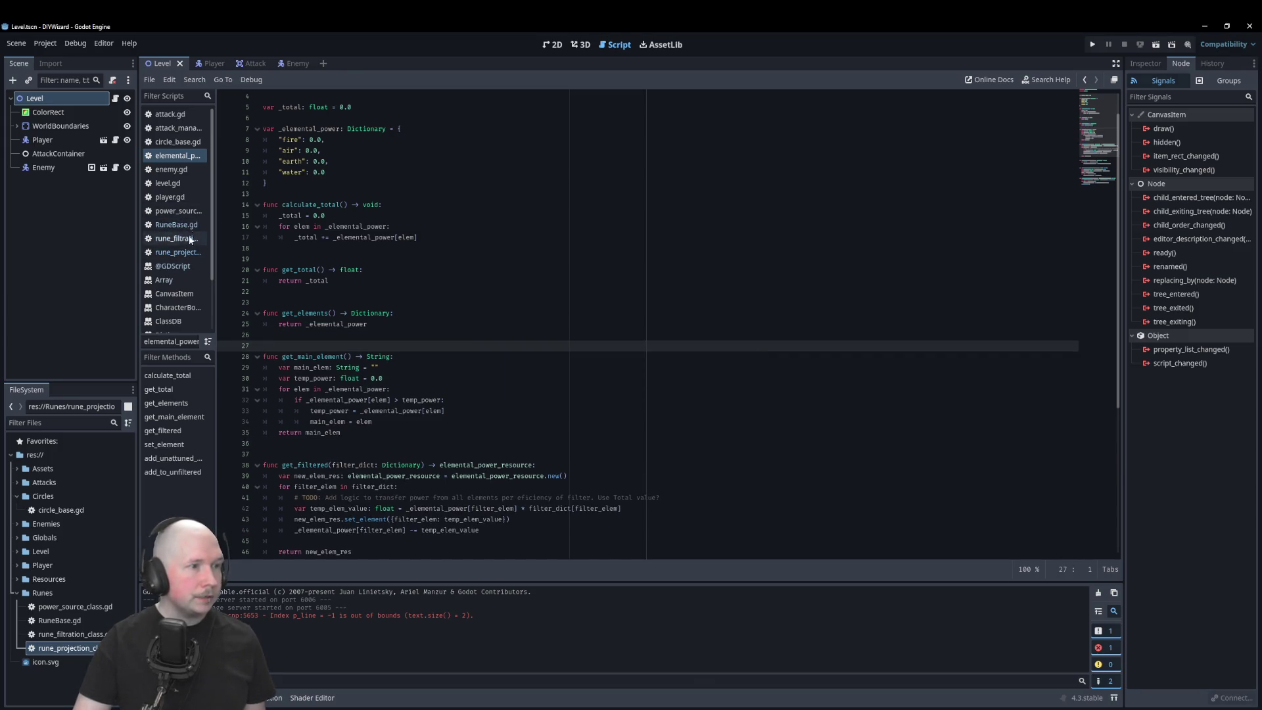
Step: In rune_projection, add if attack_element == "": below the get_main_element call
{"action": "left_click", "coordinate": [190, 253]}
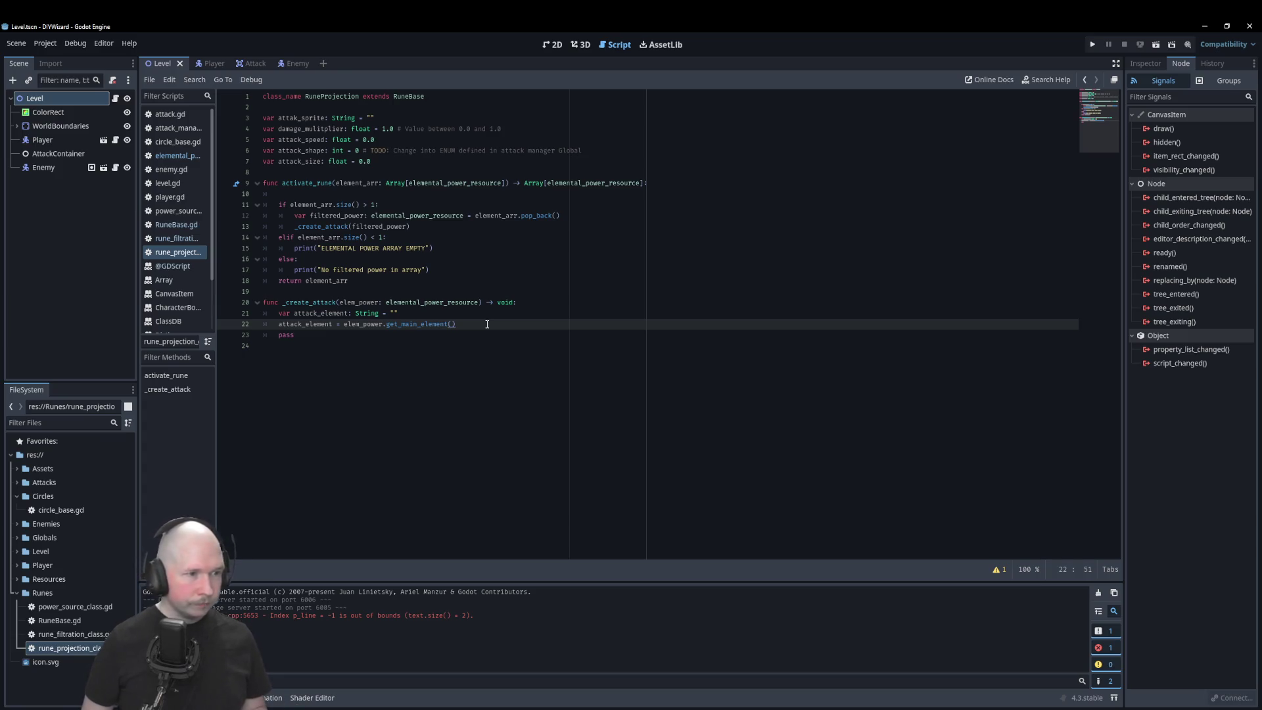
{"action": "key", "text": "Return"}
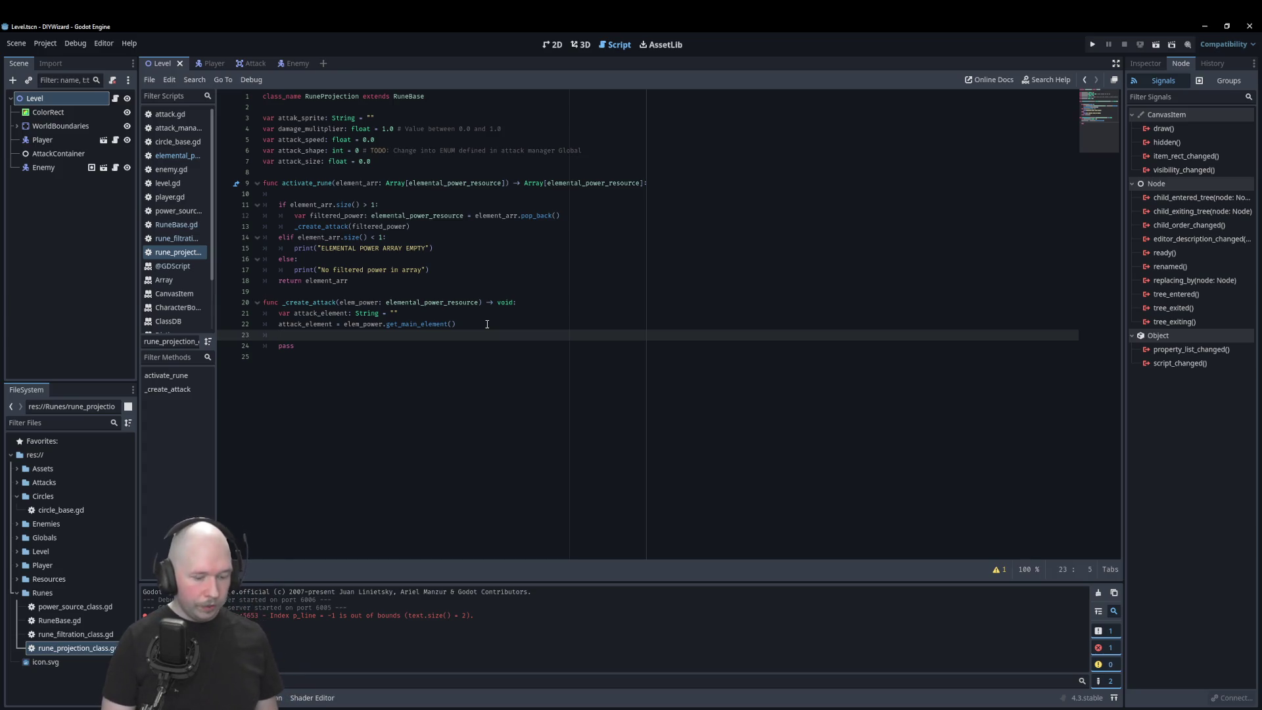
{"action": "type", "text": "if "}
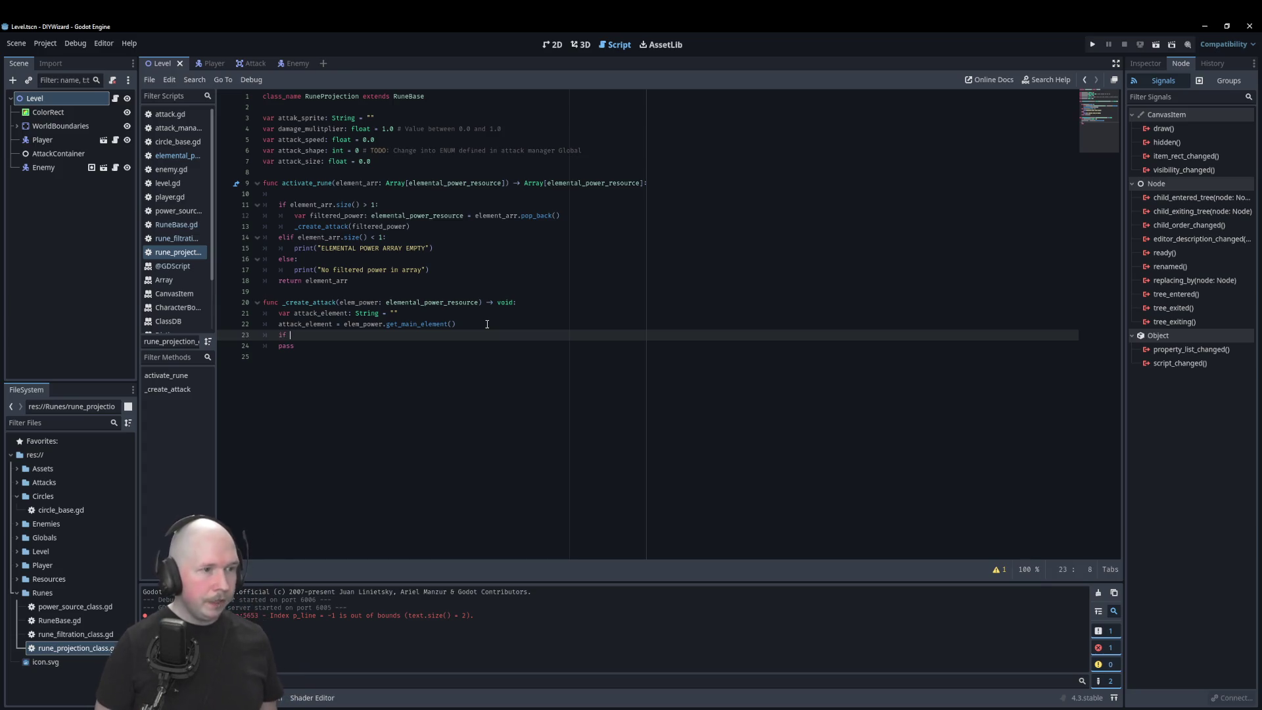
{"action": "type", "text": "atta"}
{"action": "key", "text": "Return"}
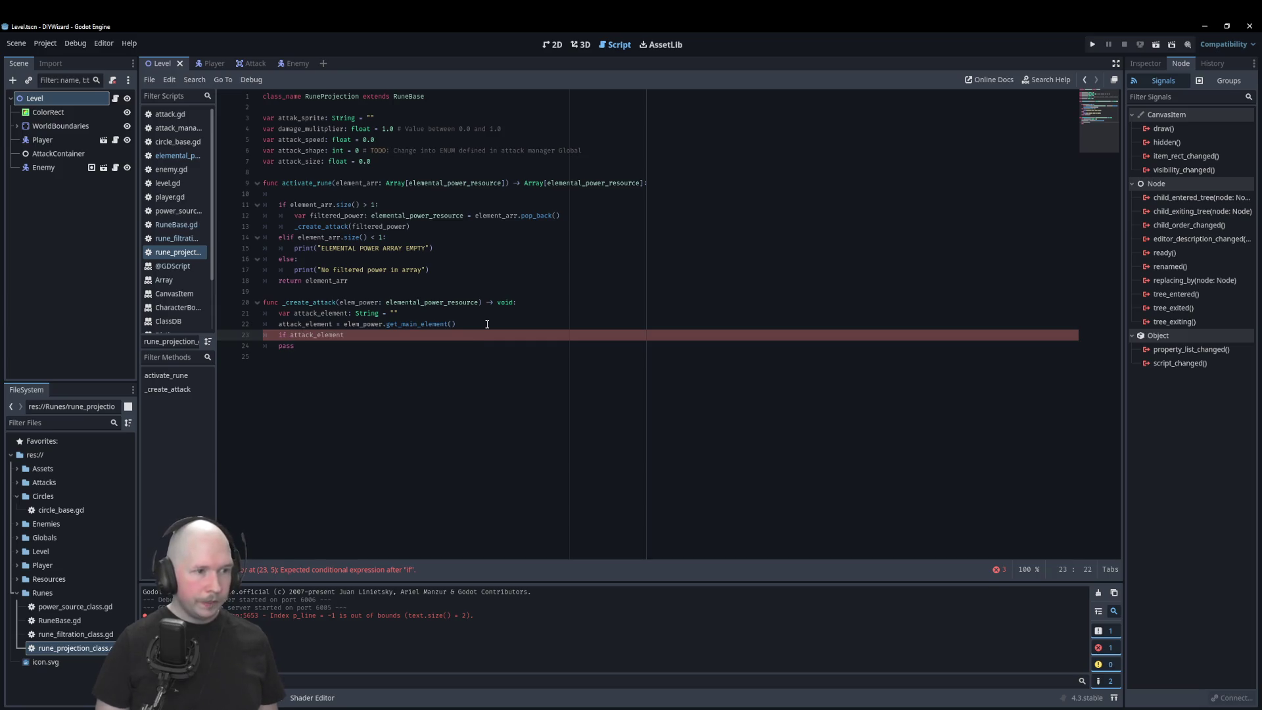
{"action": "type", "text": " == \""}
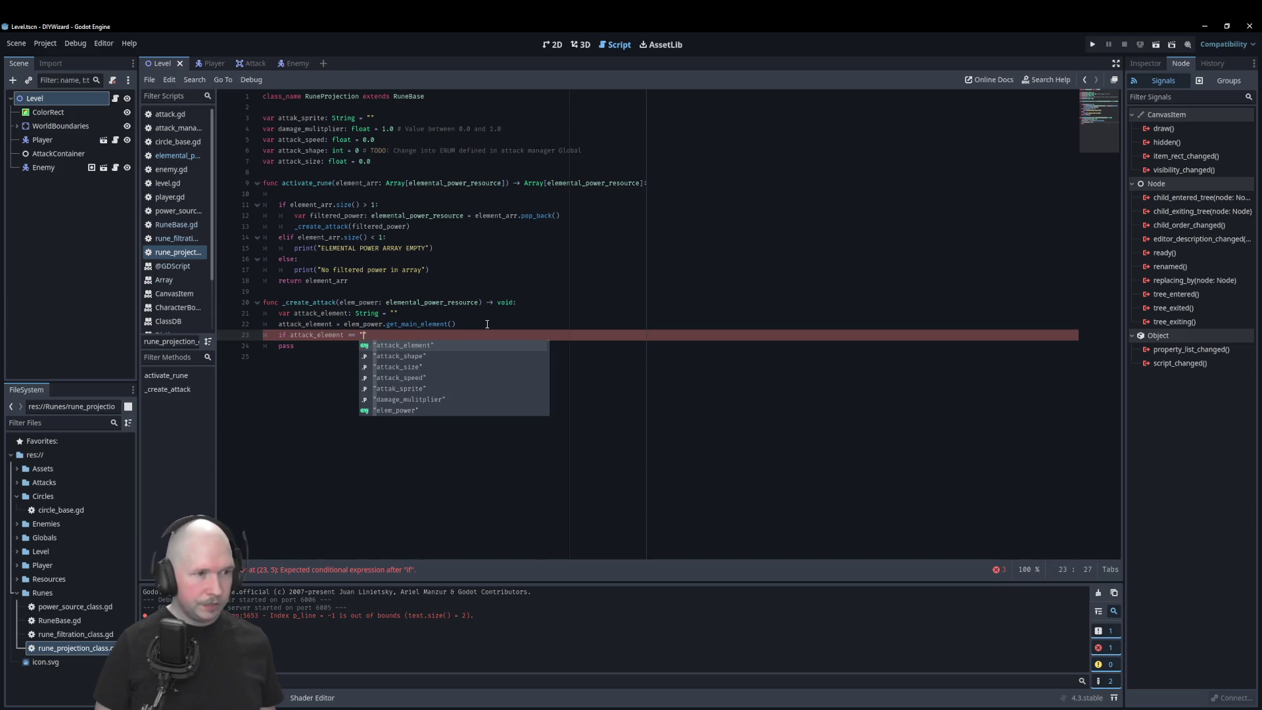
{"action": "type", "text": "\""}
{"action": "key", "text": "Return"}
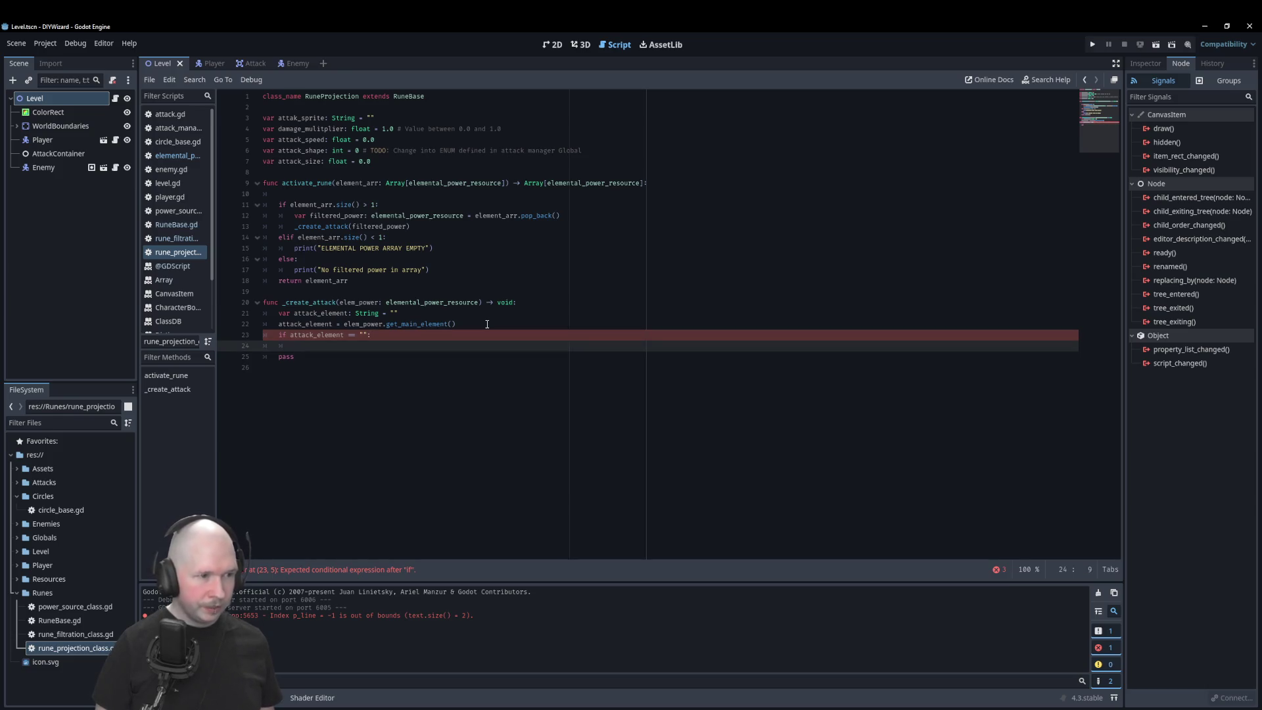
Step: Make the if block print "FILTERED POWER EMPTY" and return
{"action": "type", "text": "prin"}
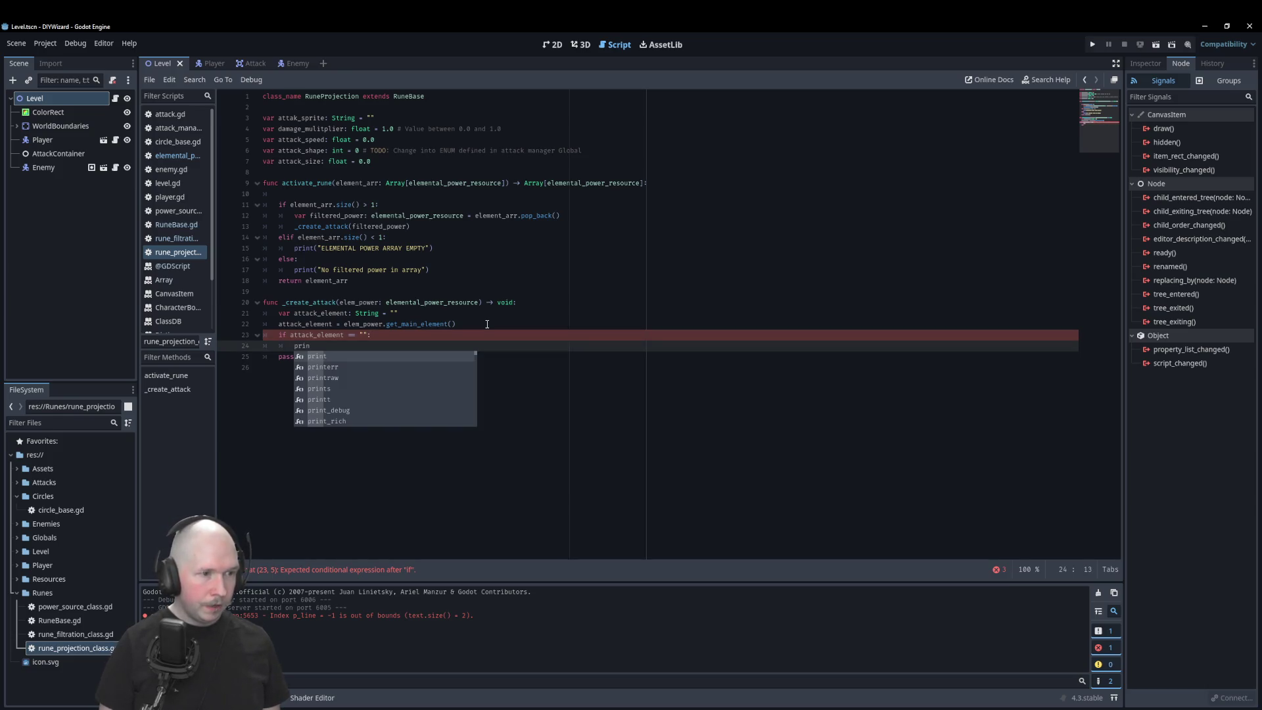
{"action": "key", "text": "Return"}
{"action": "type", "text": "\""}
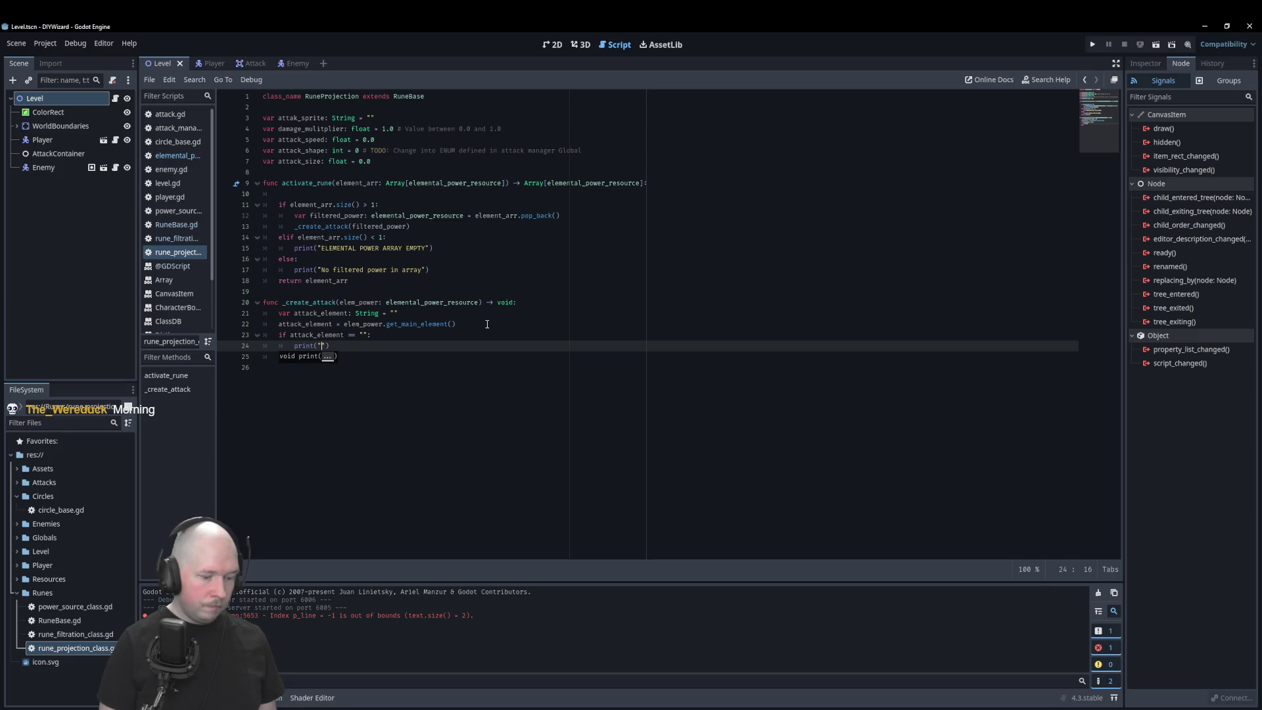
{"action": "type", "text": "FILTERED "}
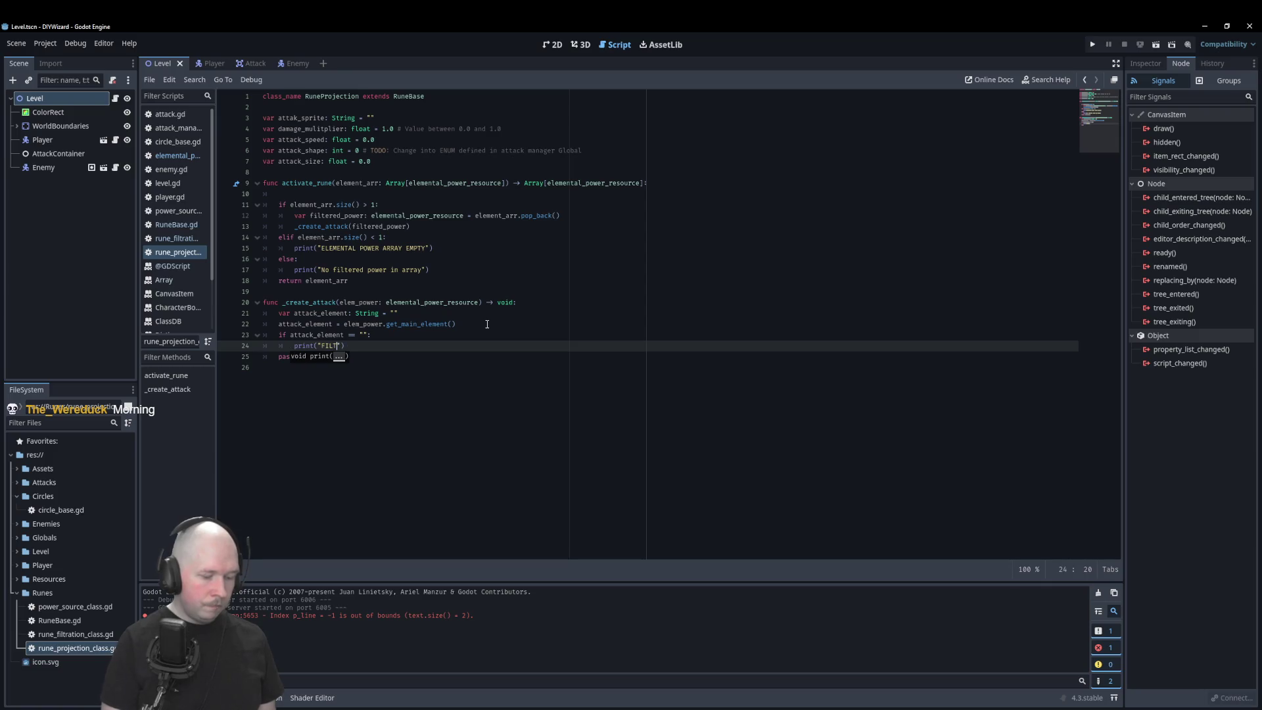
{"action": "type", "text": "POWER EMP"}
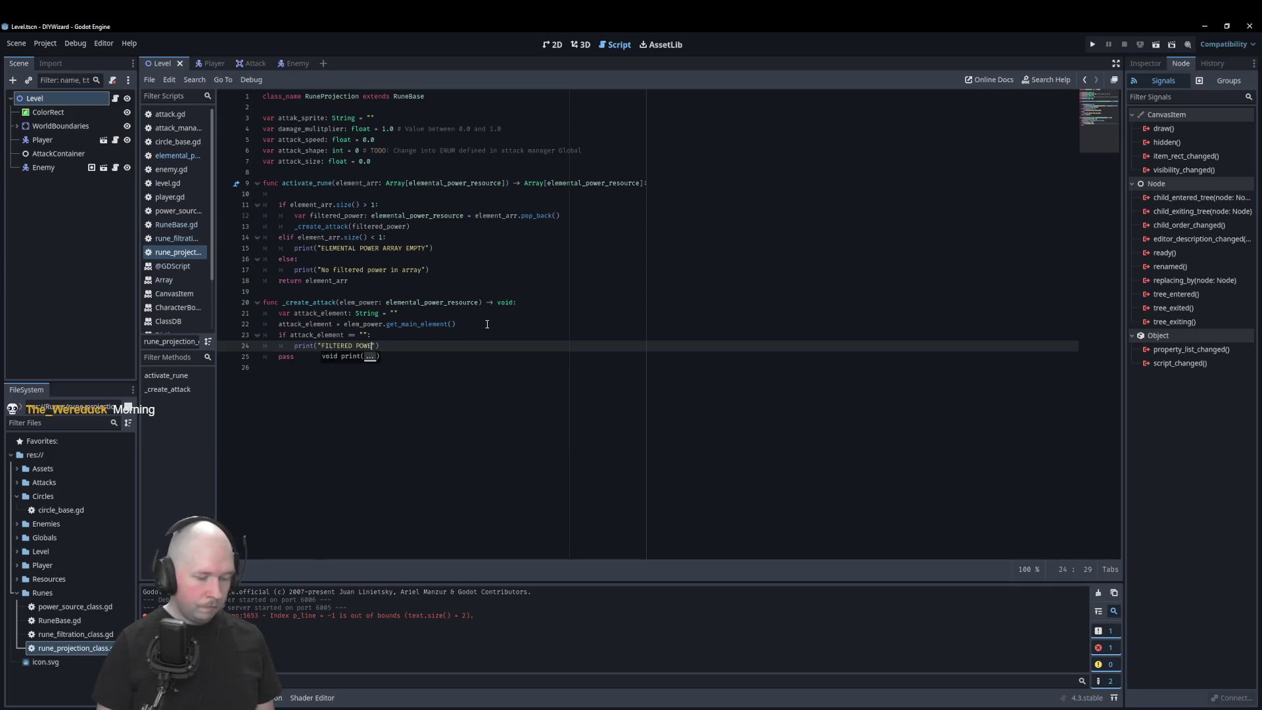
{"action": "type", "text": "TY"}
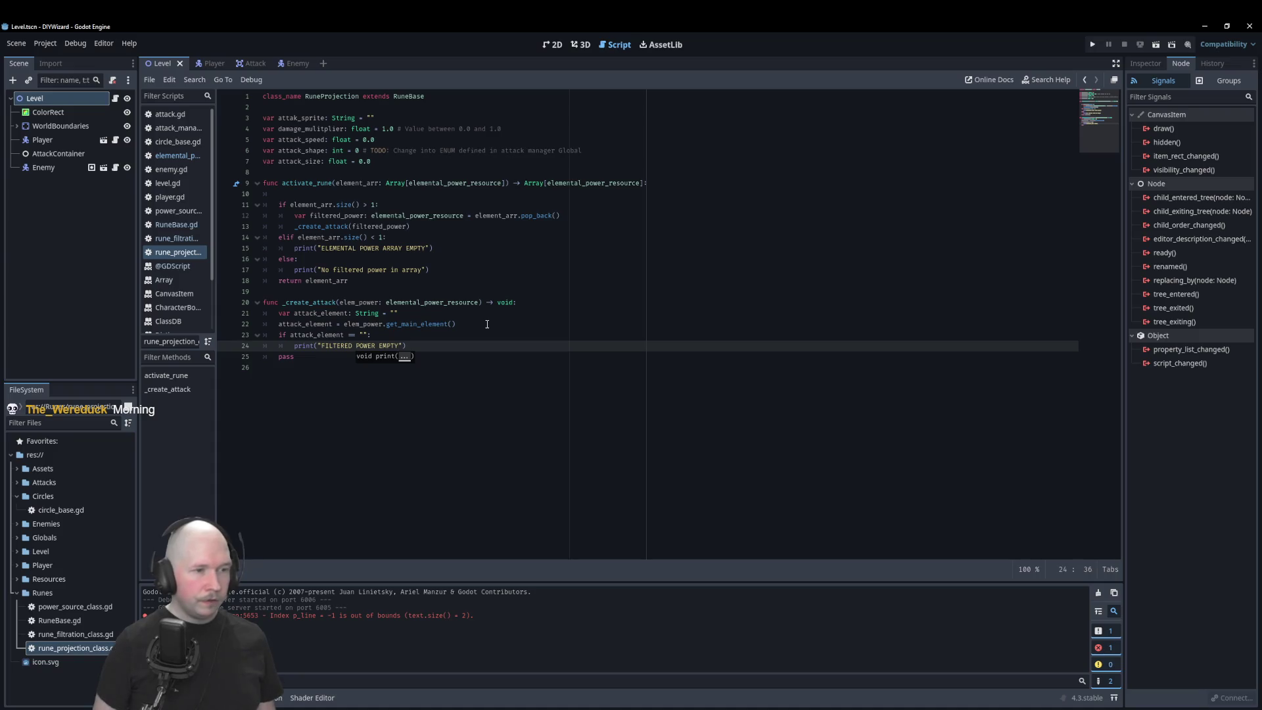
{"action": "key", "text": "End"}
{"action": "key", "text": "Return"}
{"action": "type", "text": "retu"}
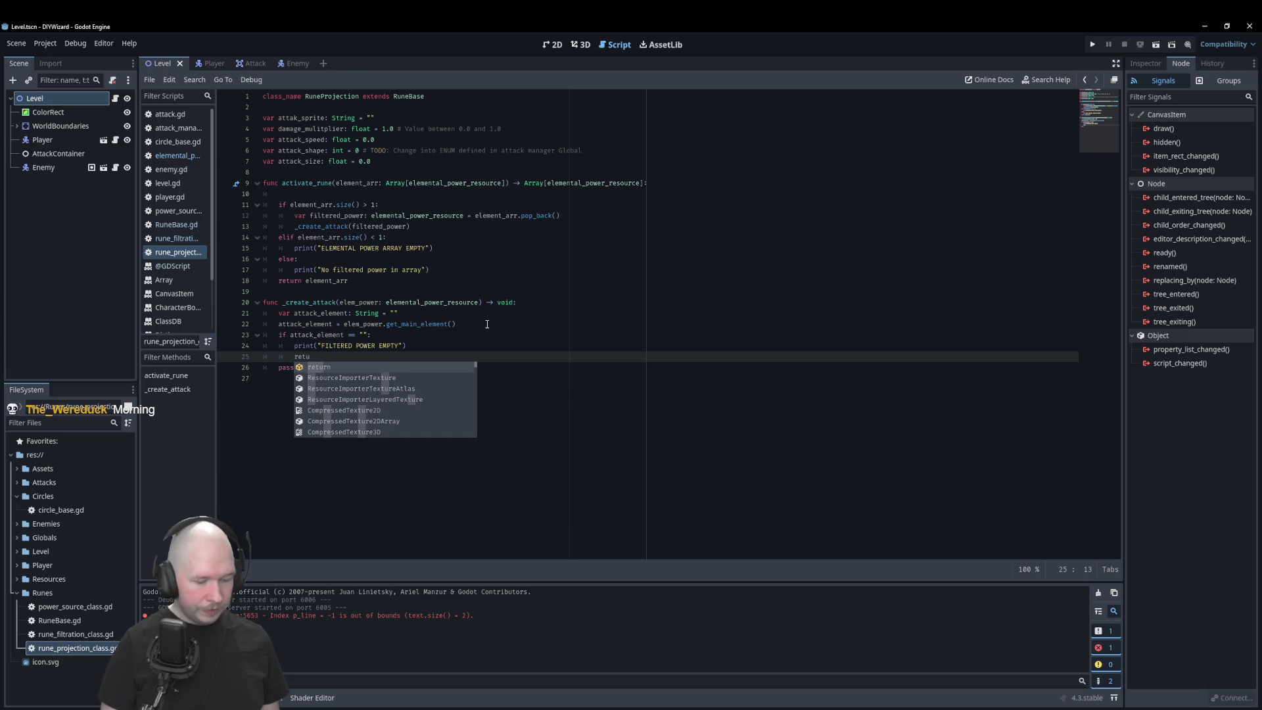
{"action": "key", "text": "Return"}
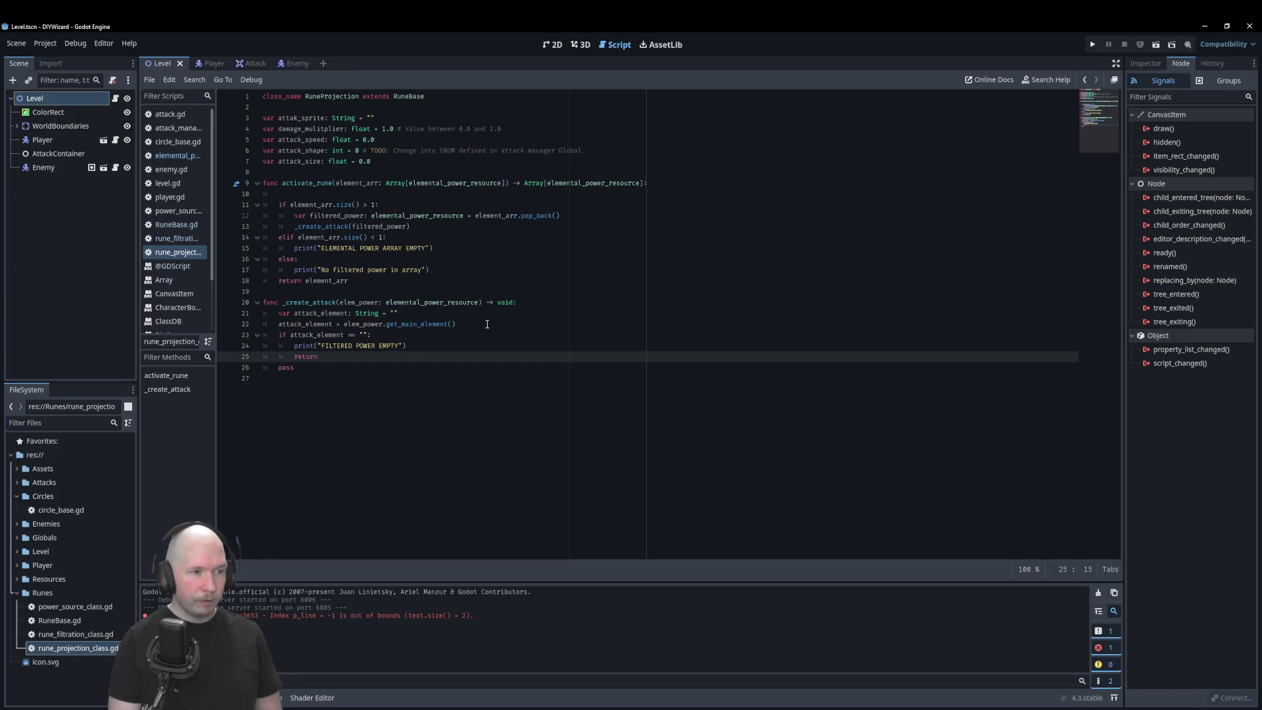
{"action": "key", "text": "Return"}
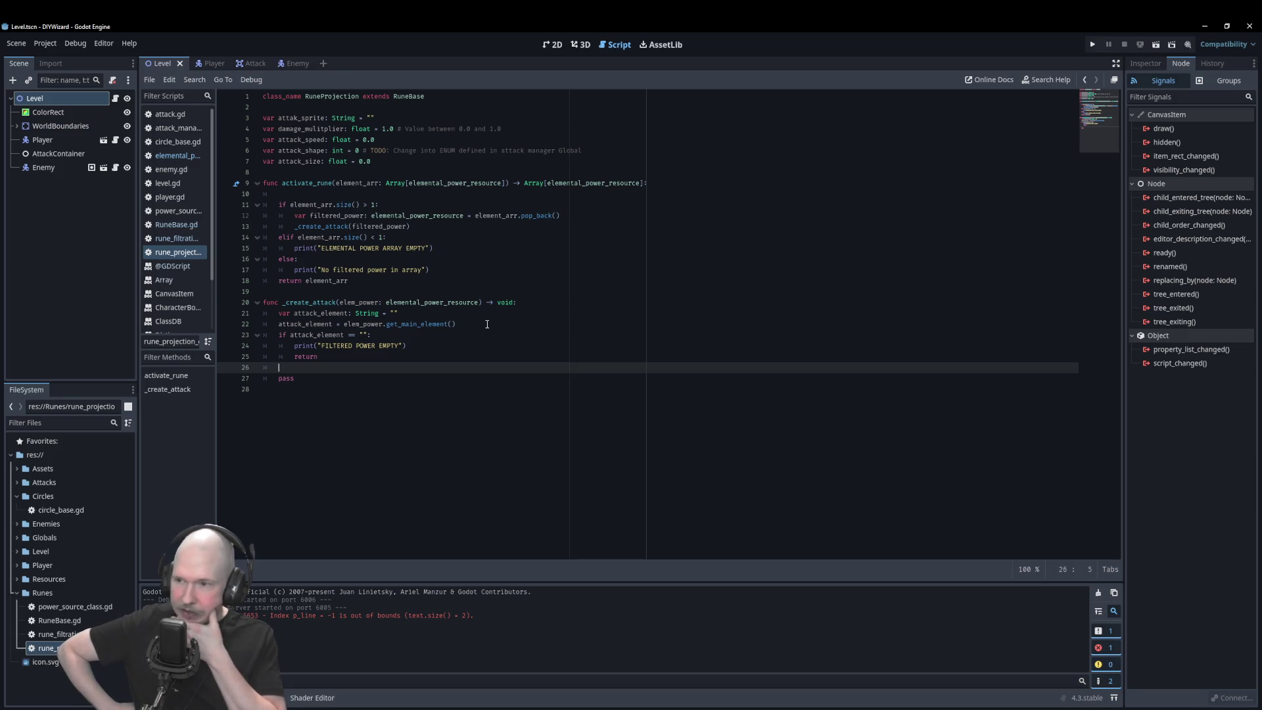
Step: Open a new line after line 21 and begin a new variable declaration
{"action": "left_click", "coordinate": [440, 308]}
{"action": "key", "text": "Return"}
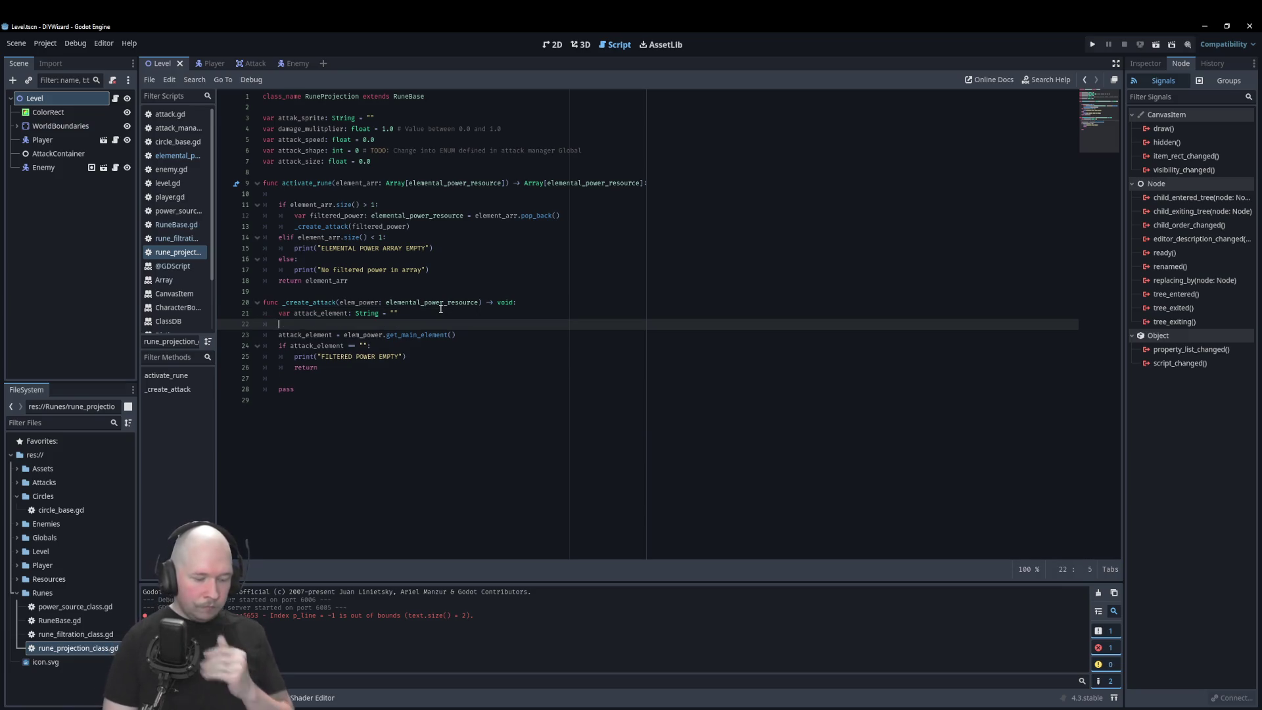
{"action": "type", "text": "var"}
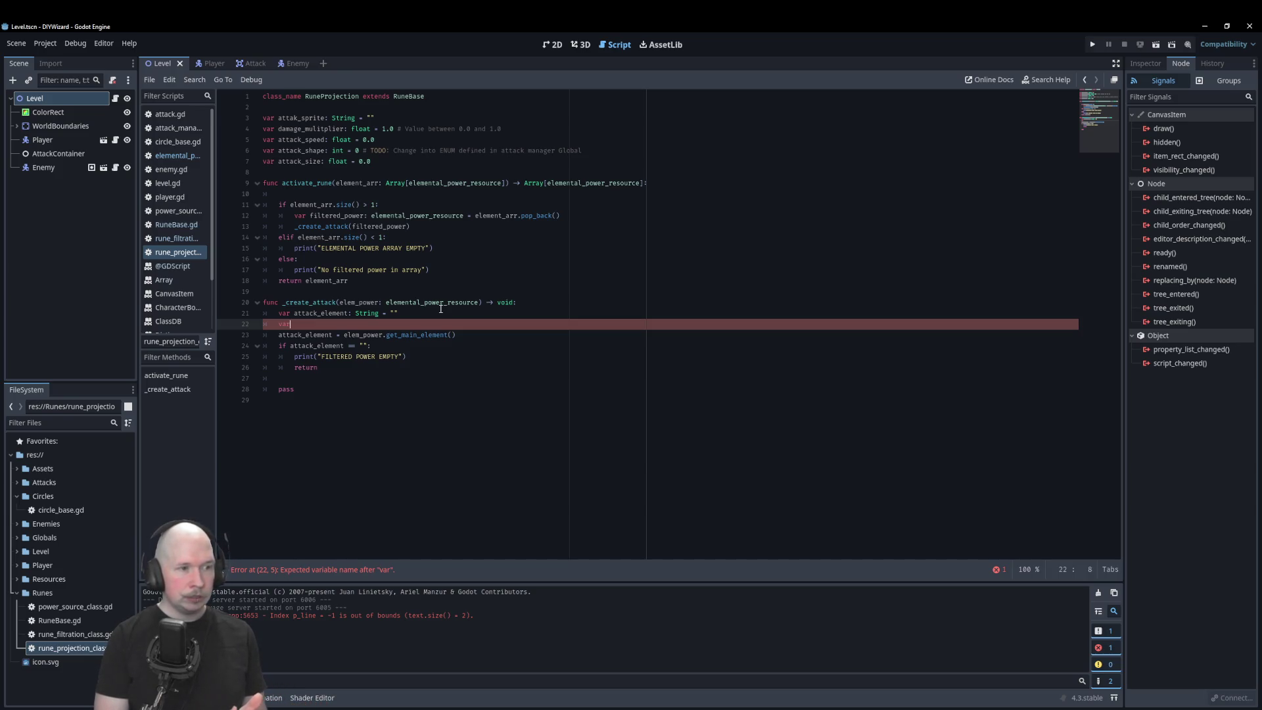
Step: Declare var attack_damage: float = 0.0 on line 22, below attack_element
{"action": "type", "text": " da"}
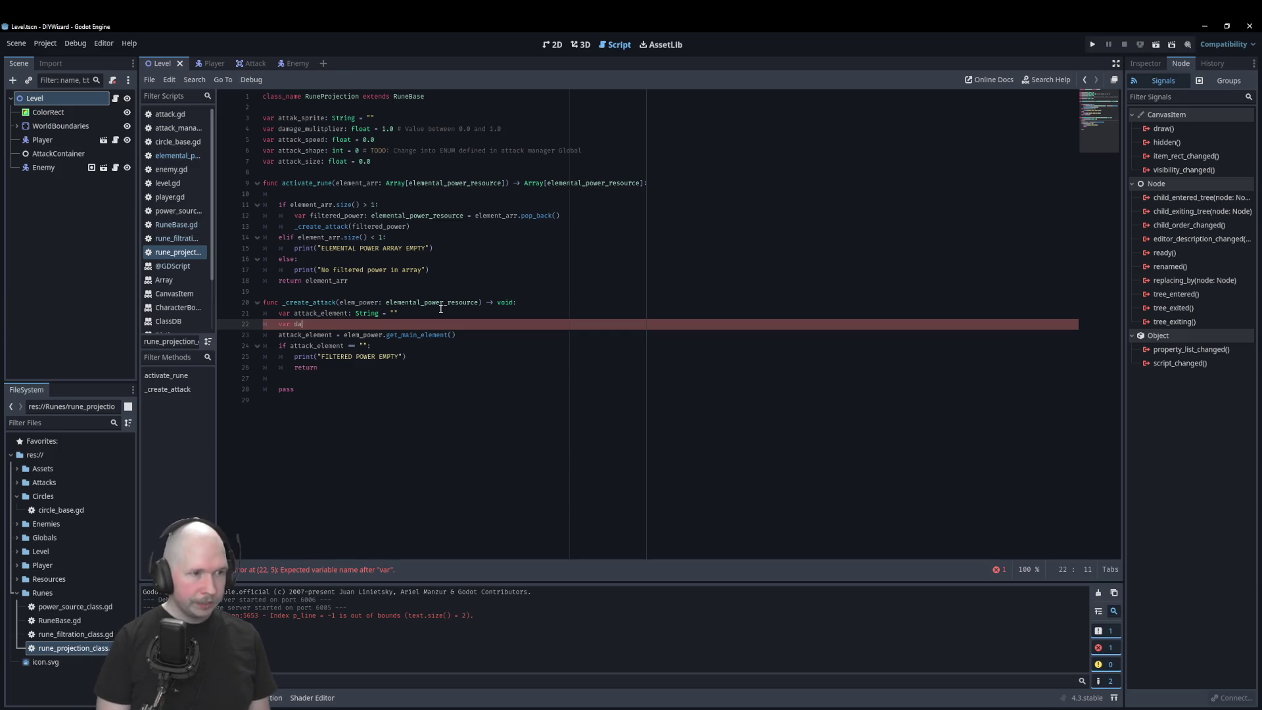
{"action": "key", "text": "BackSpace"}
{"action": "key", "text": "BackSpace"}
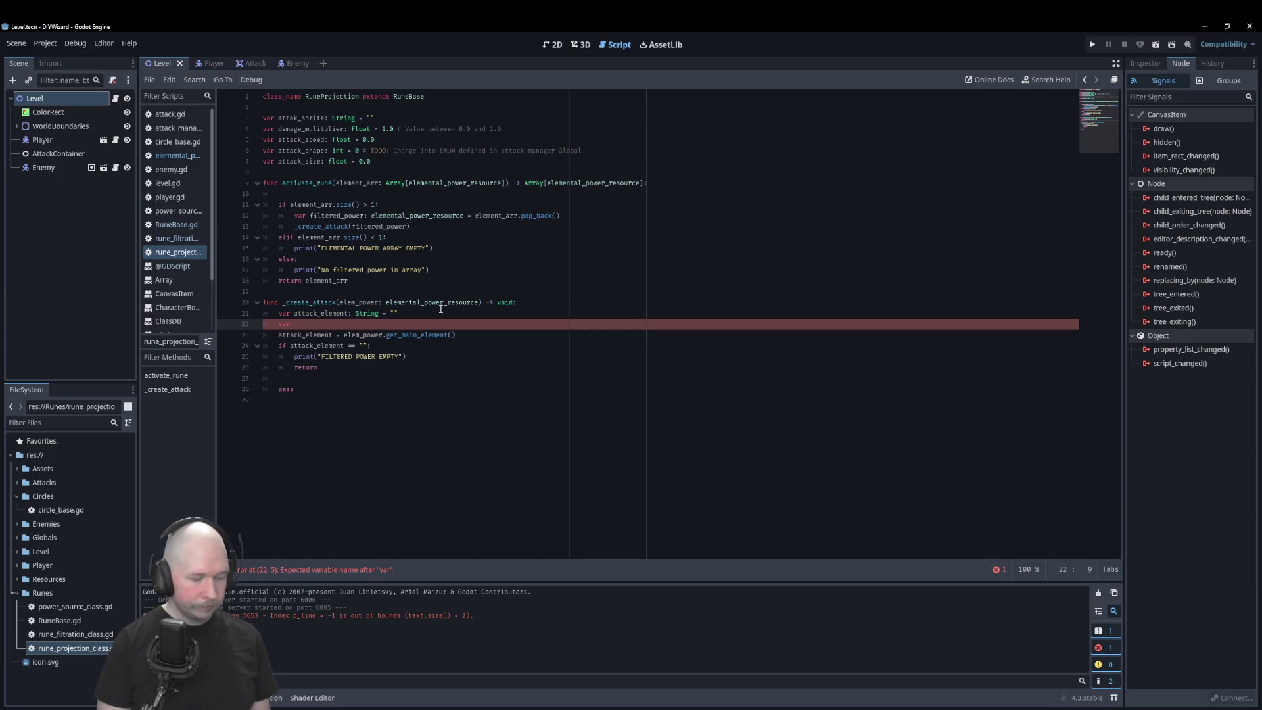
{"action": "type", "text": "attack_"}
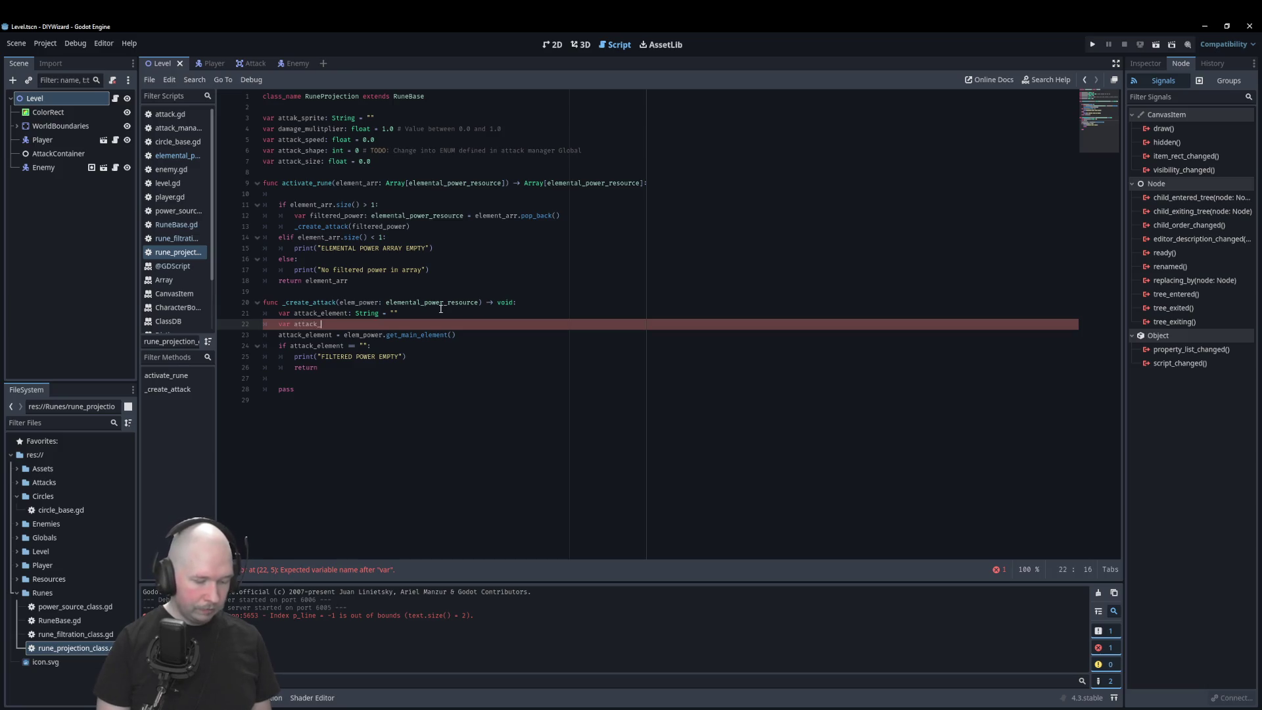
{"action": "type", "text": "damage"}
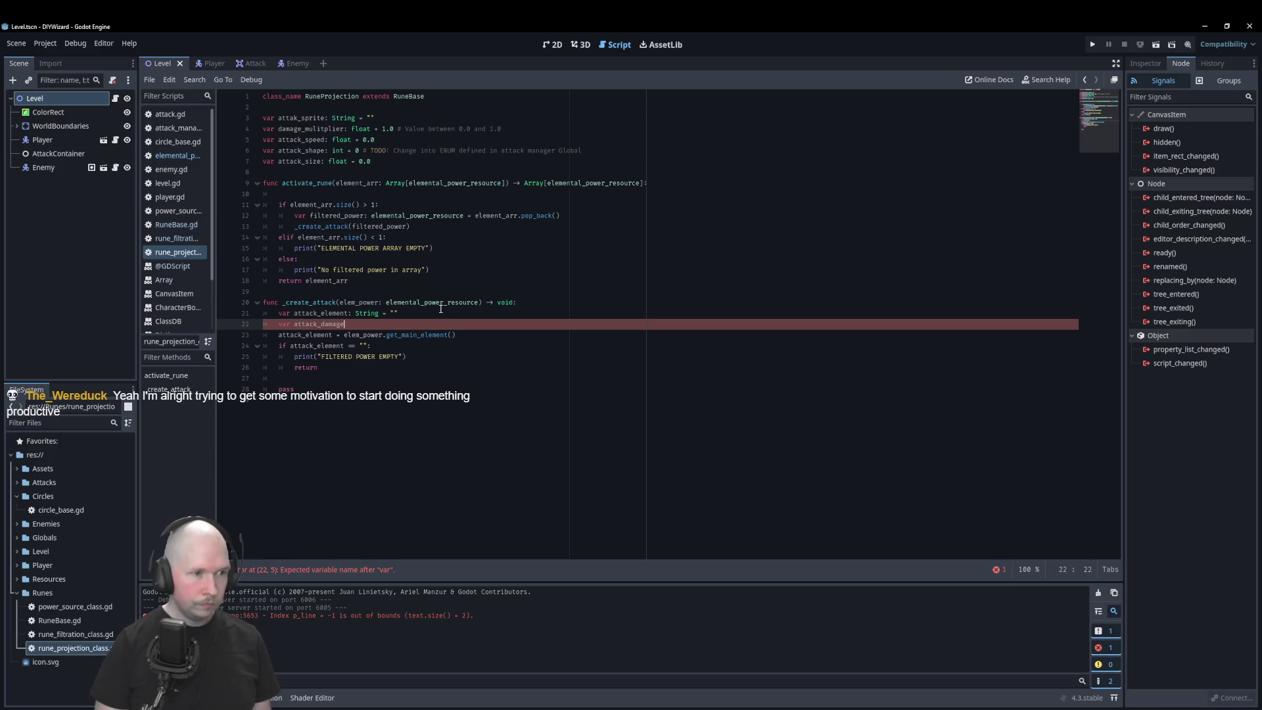
{"action": "type", "text": ": float"}
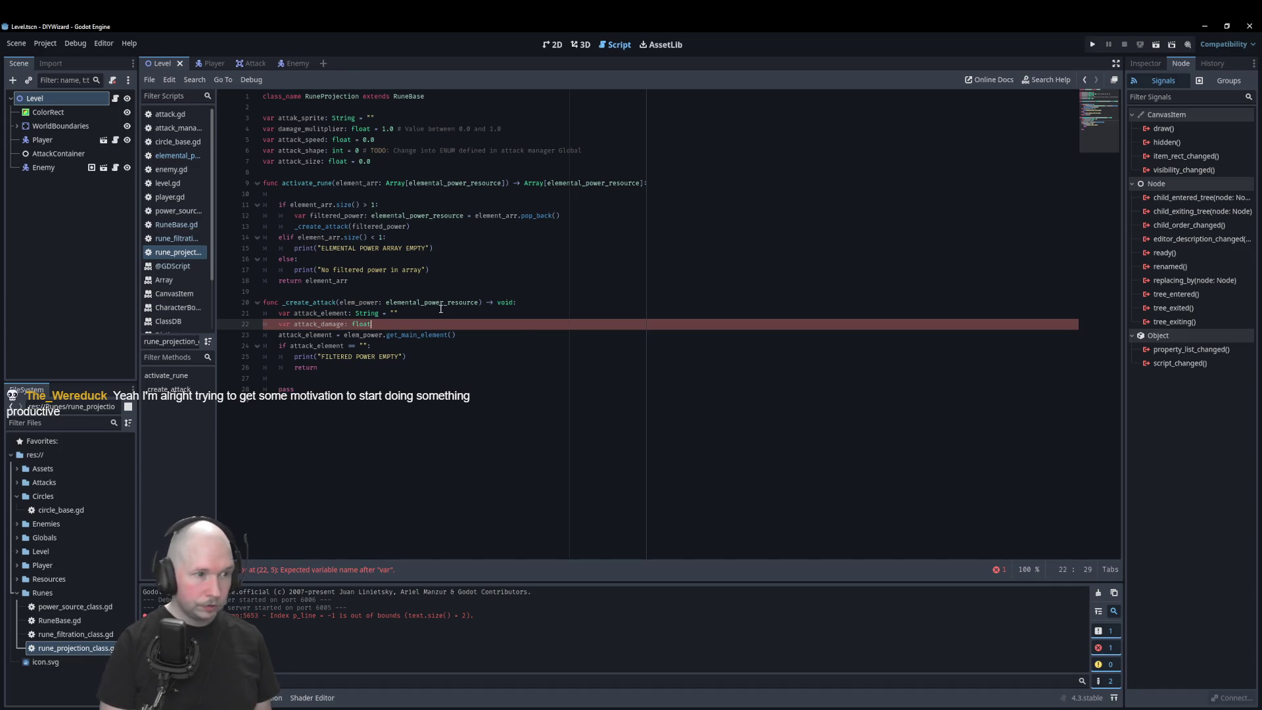
{"action": "key", "text": "BackSpace"}
{"action": "type", "text": ":"}
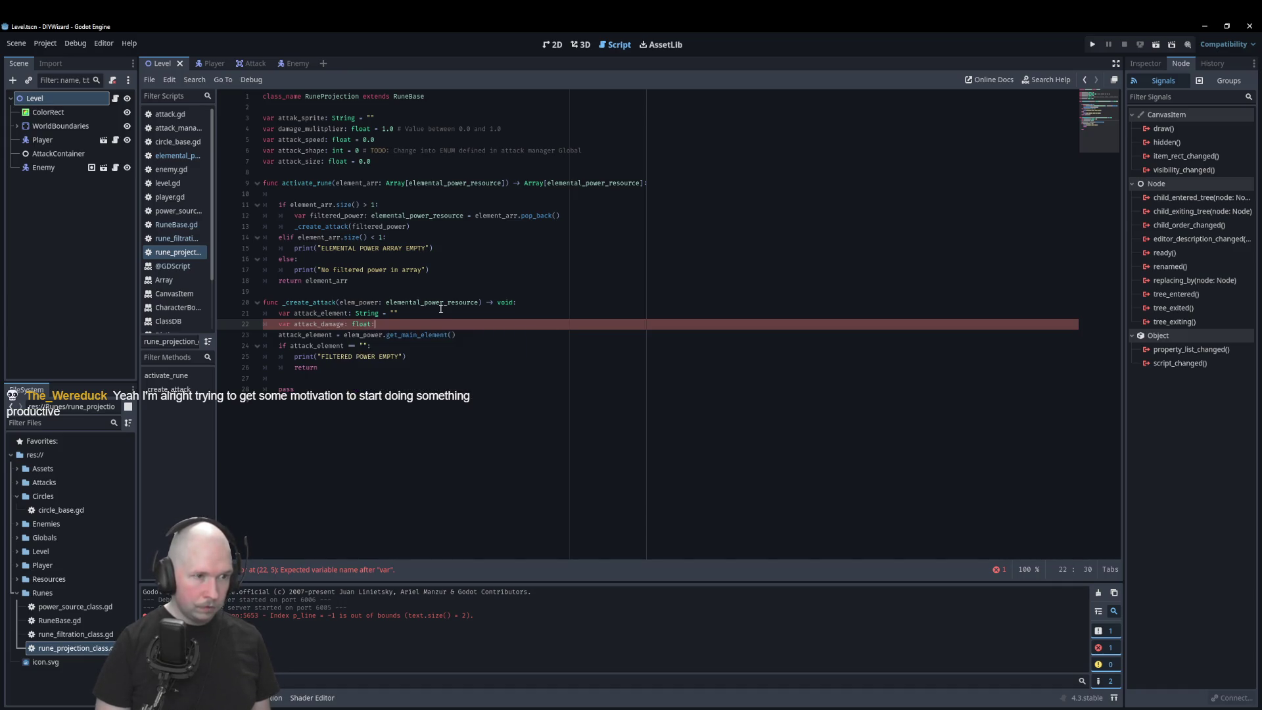
{"action": "key", "text": "BackSpace"}
{"action": "type", "text": " = 0.0"}
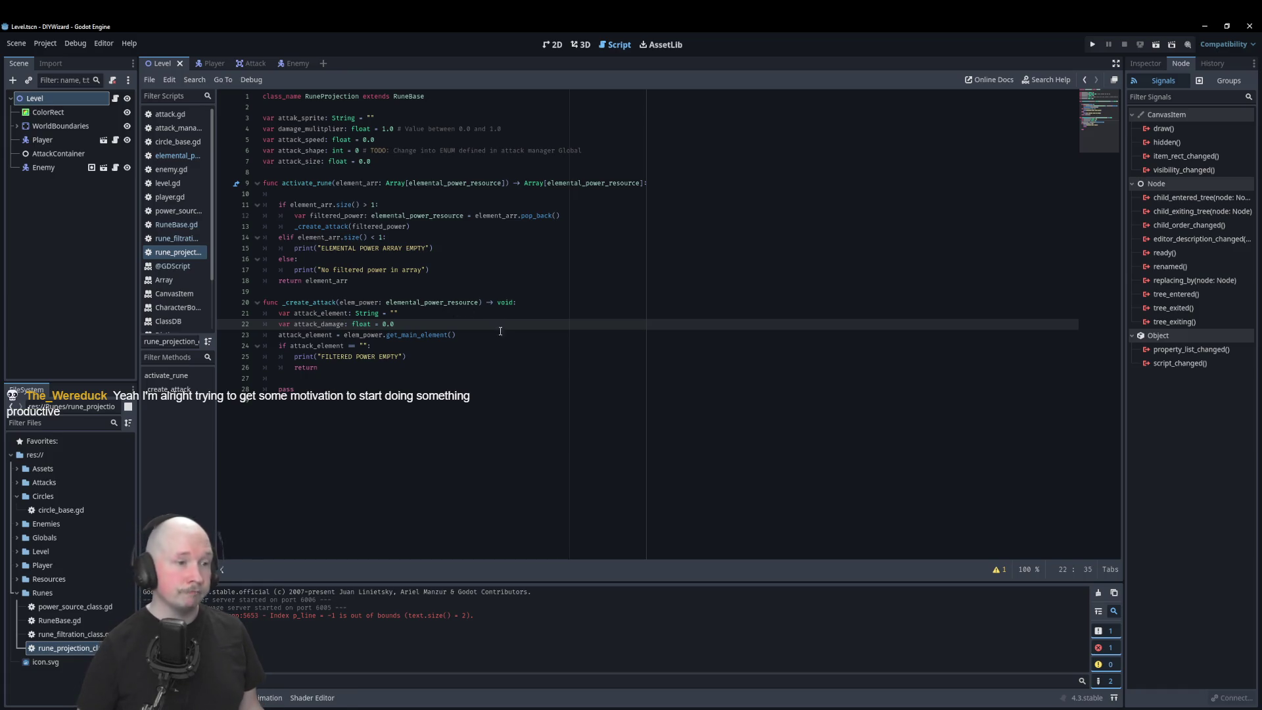
{"action": "key", "text": "Down"}
{"action": "key", "text": "Down"}
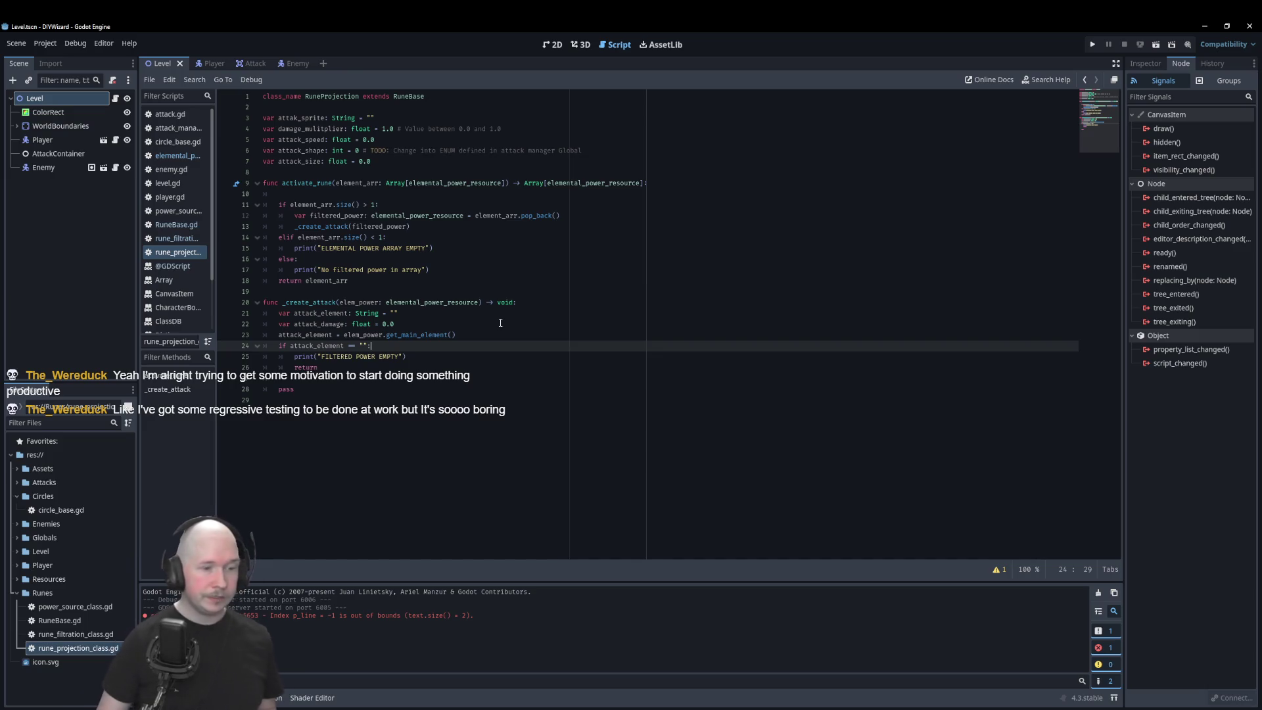
{"action": "key", "text": "Down"}
{"action": "key", "text": "Down"}
{"action": "key", "text": "Down"}
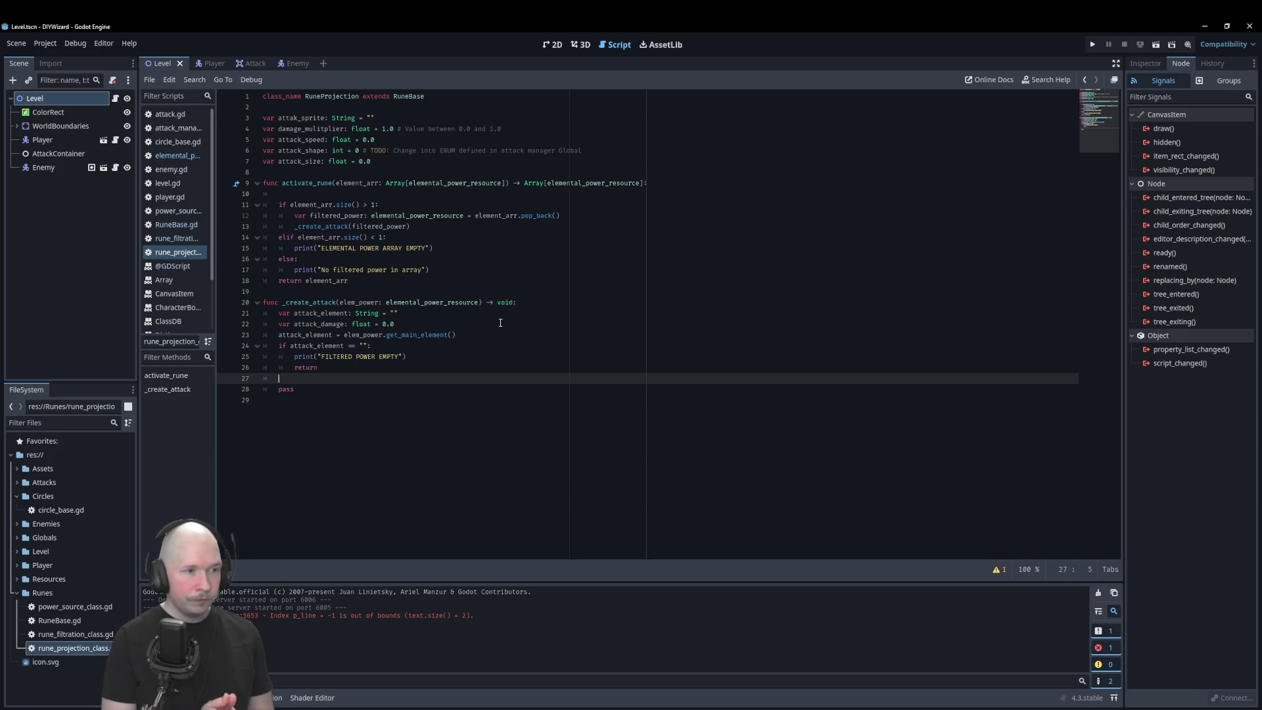
Step: On line 27, set attack_damage = elem_power.get_elements()[attack_element], correcting the attack_emelent typo
{"action": "type", "text": "atta"}
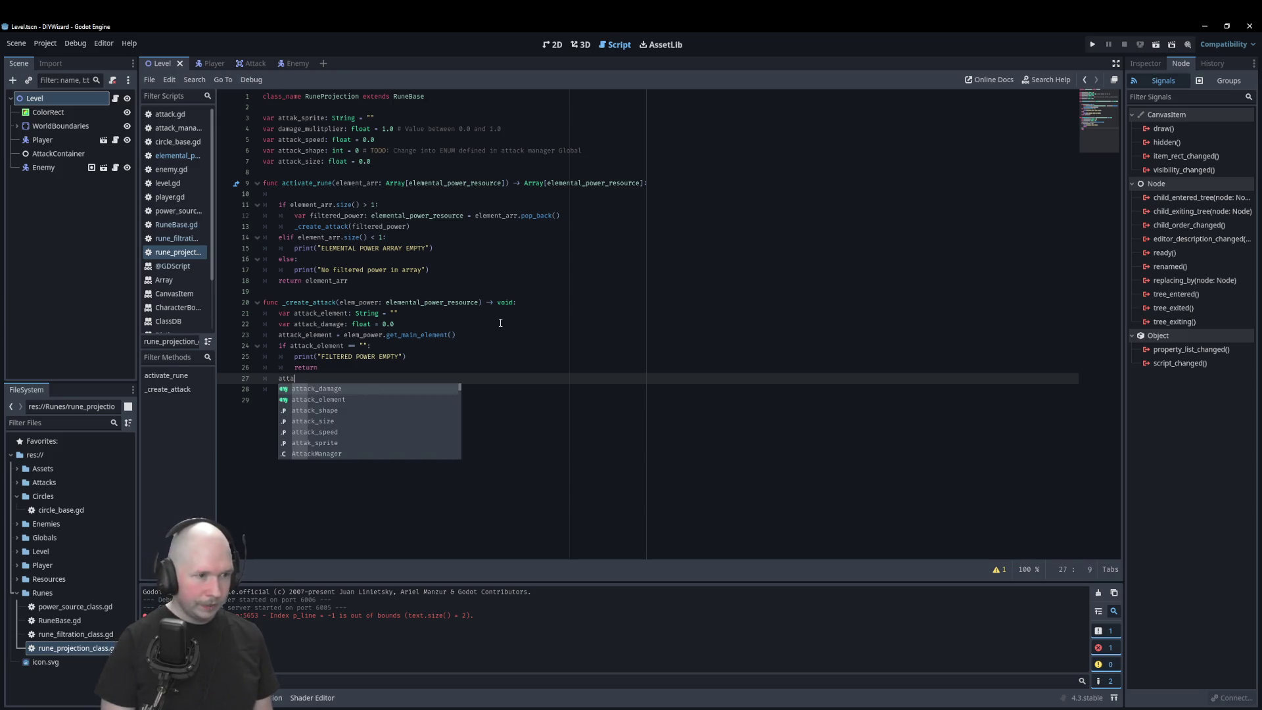
{"action": "type", "text": "ck_damage ="}
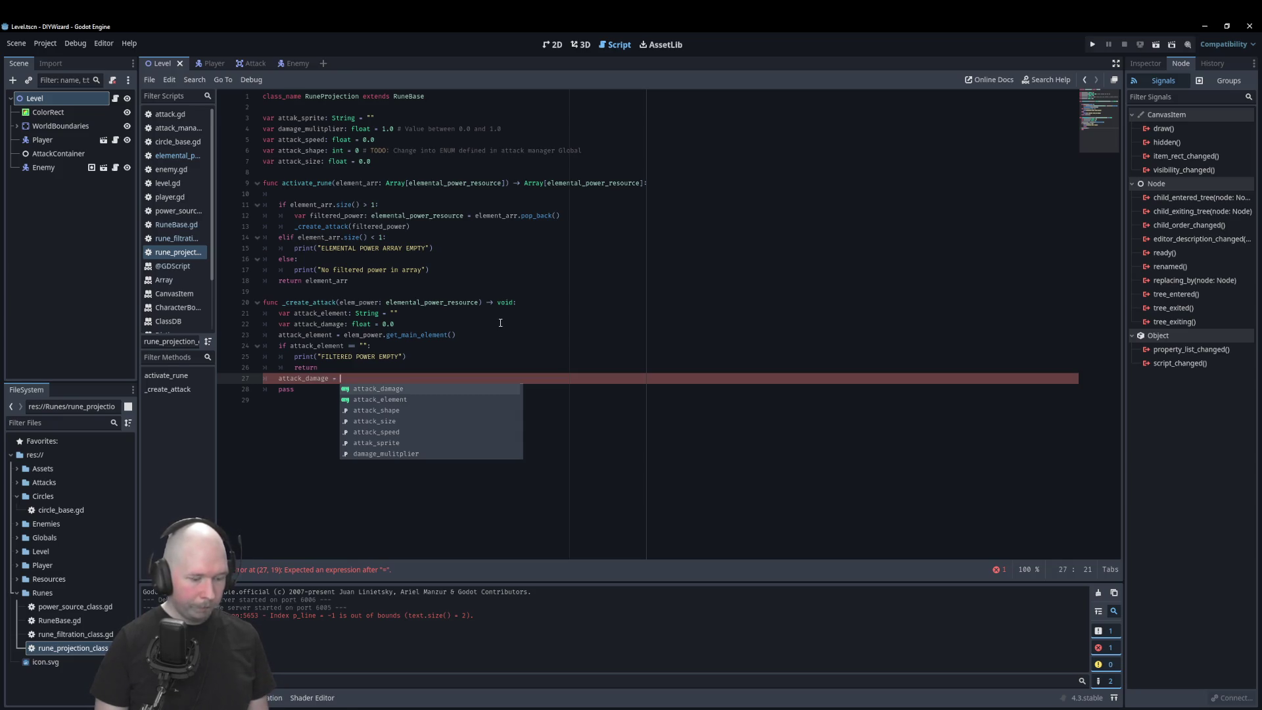
{"action": "type", "text": "elem_power"}
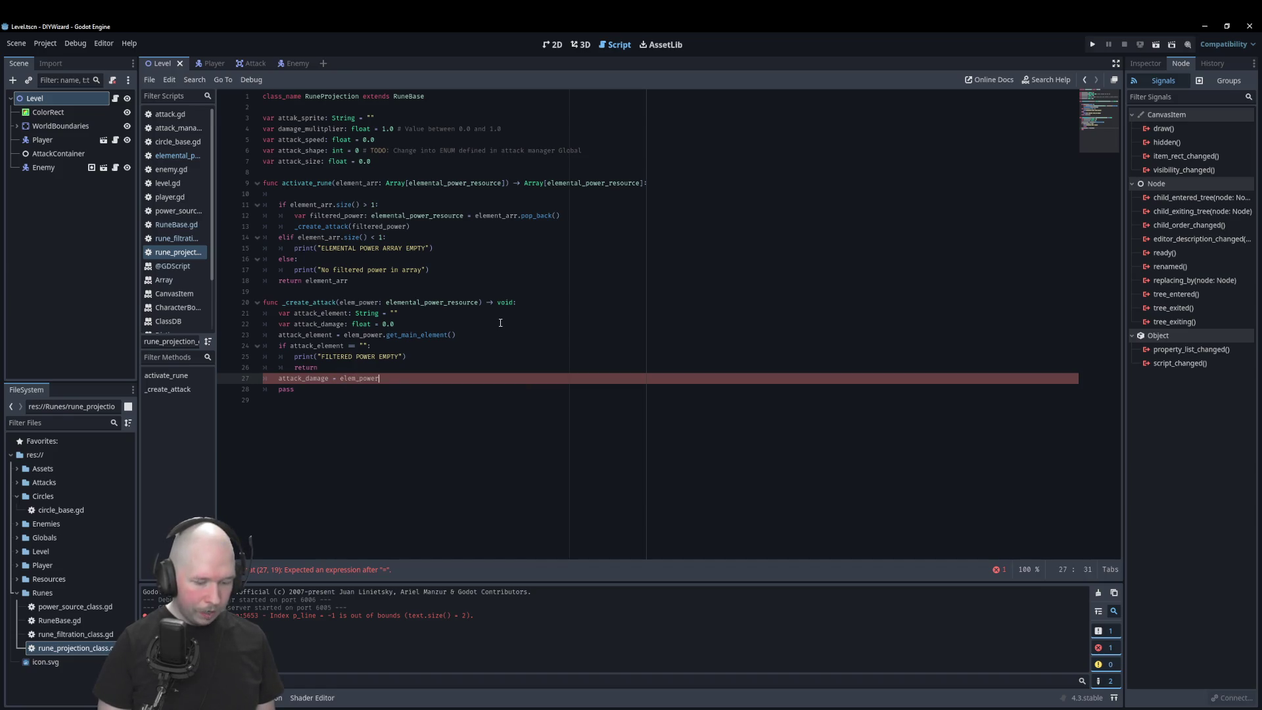
{"action": "type", "text": ".get"}
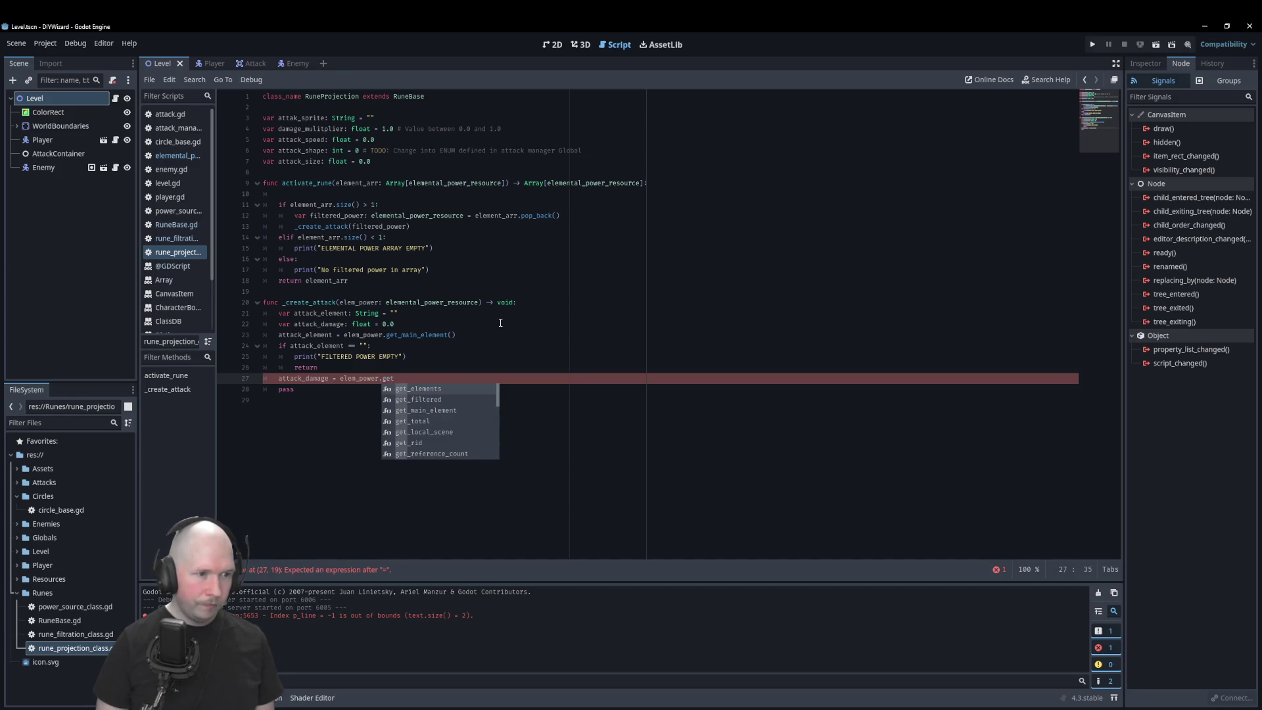
{"action": "key", "text": "Return"}
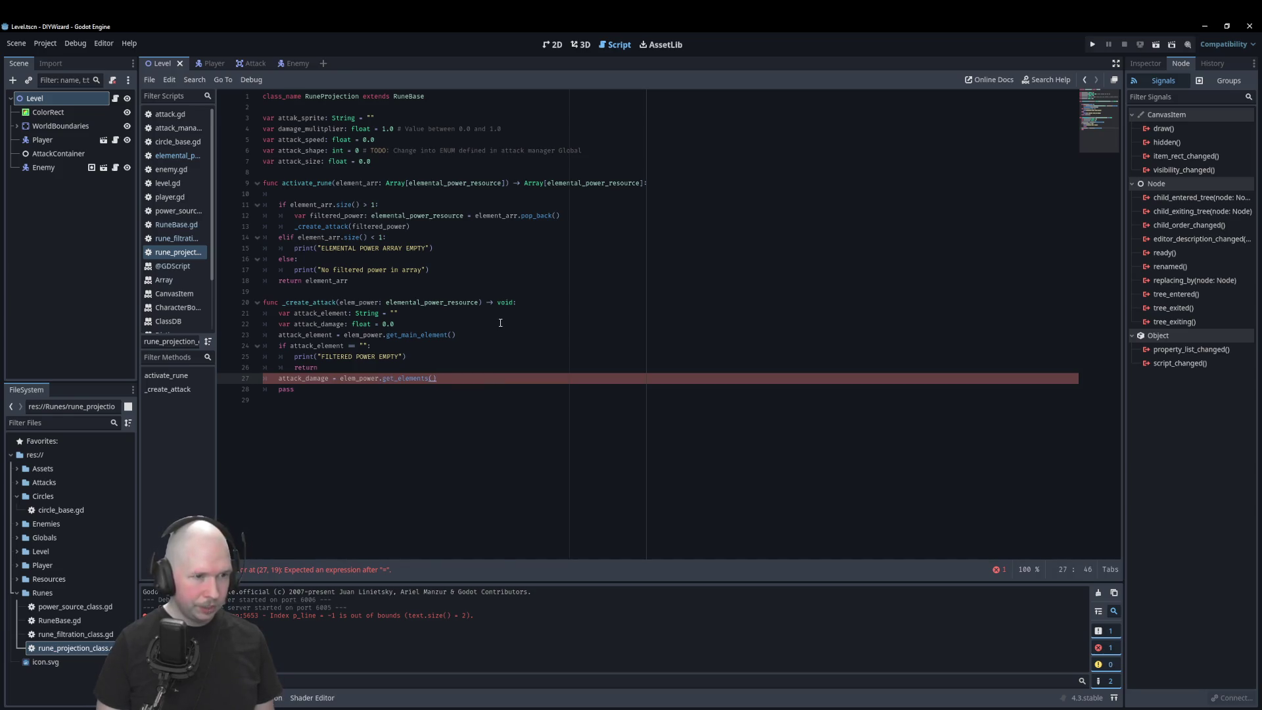
{"action": "type", "text": "["}
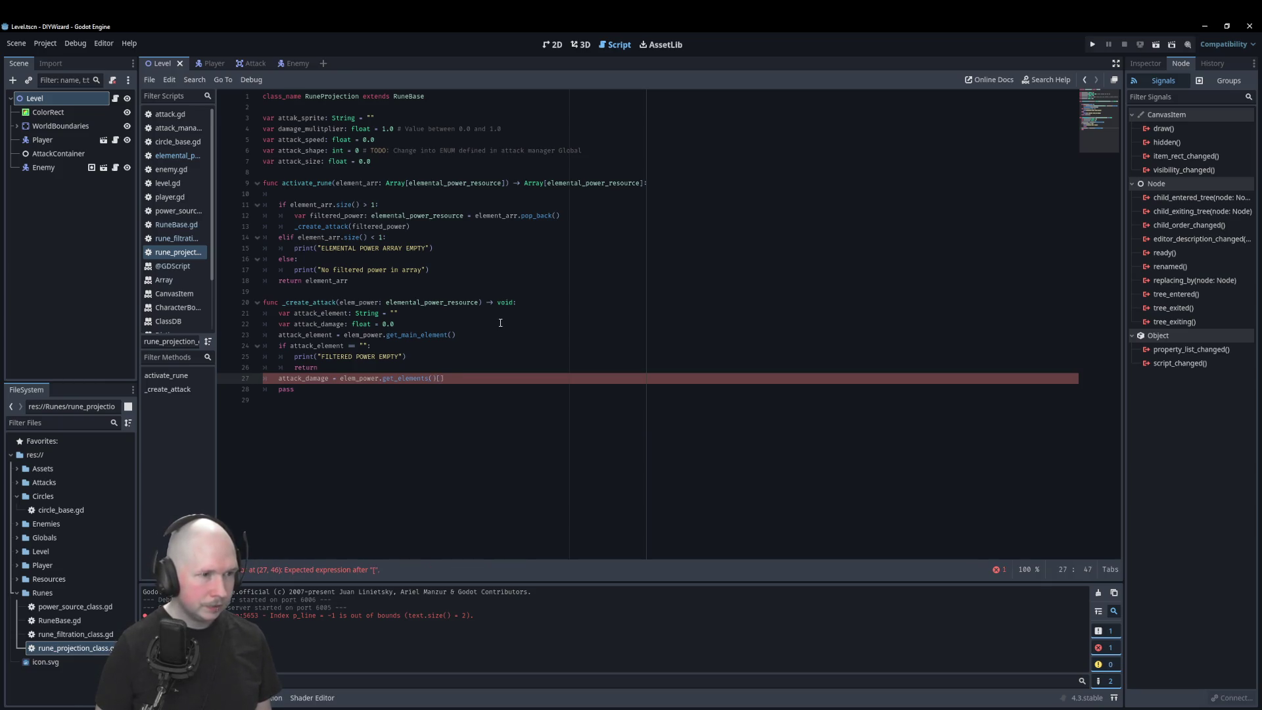
{"action": "type", "text": "attack"}
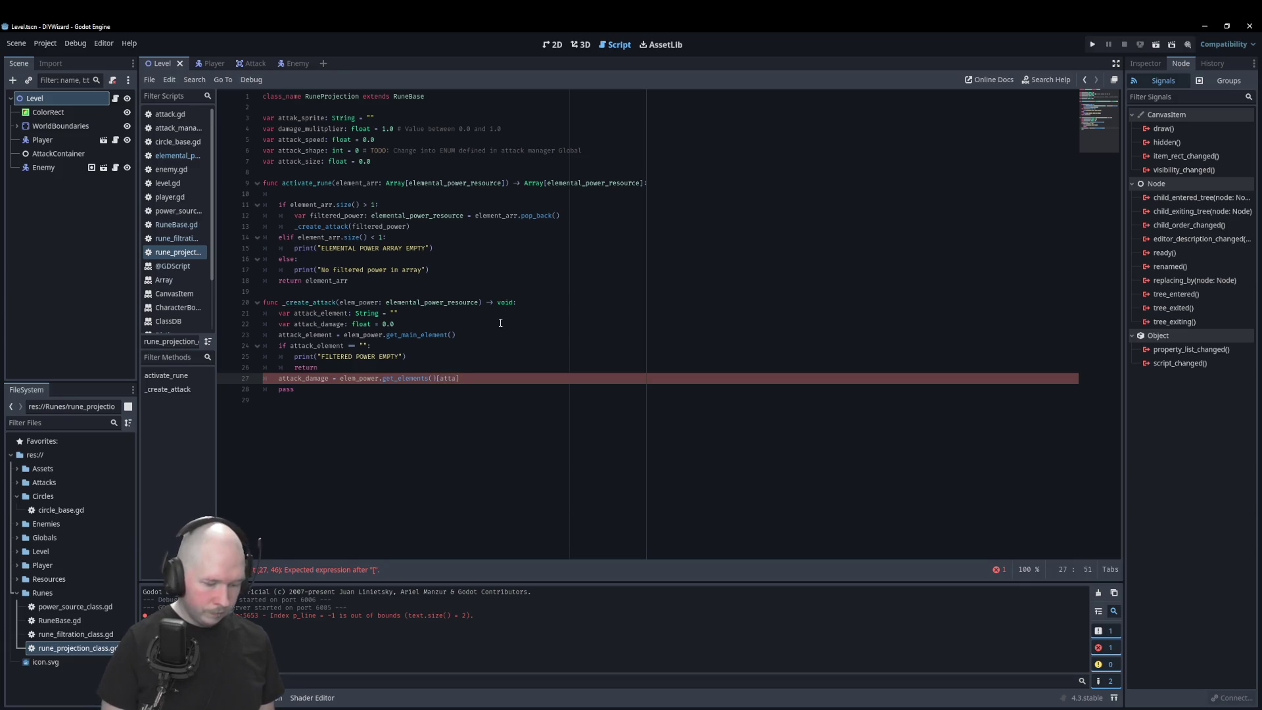
{"action": "type", "text": "_emelent"}
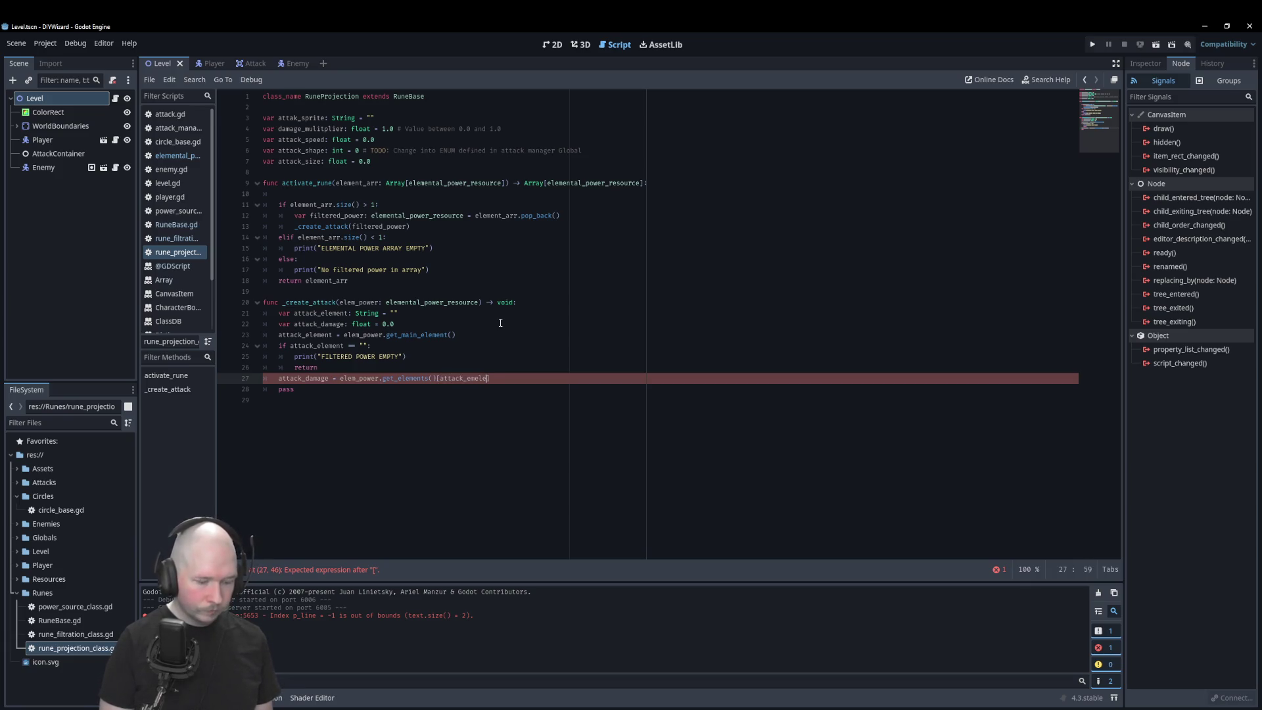
{"action": "left_click", "coordinate": [476, 373]}
{"action": "key", "text": "Right"}
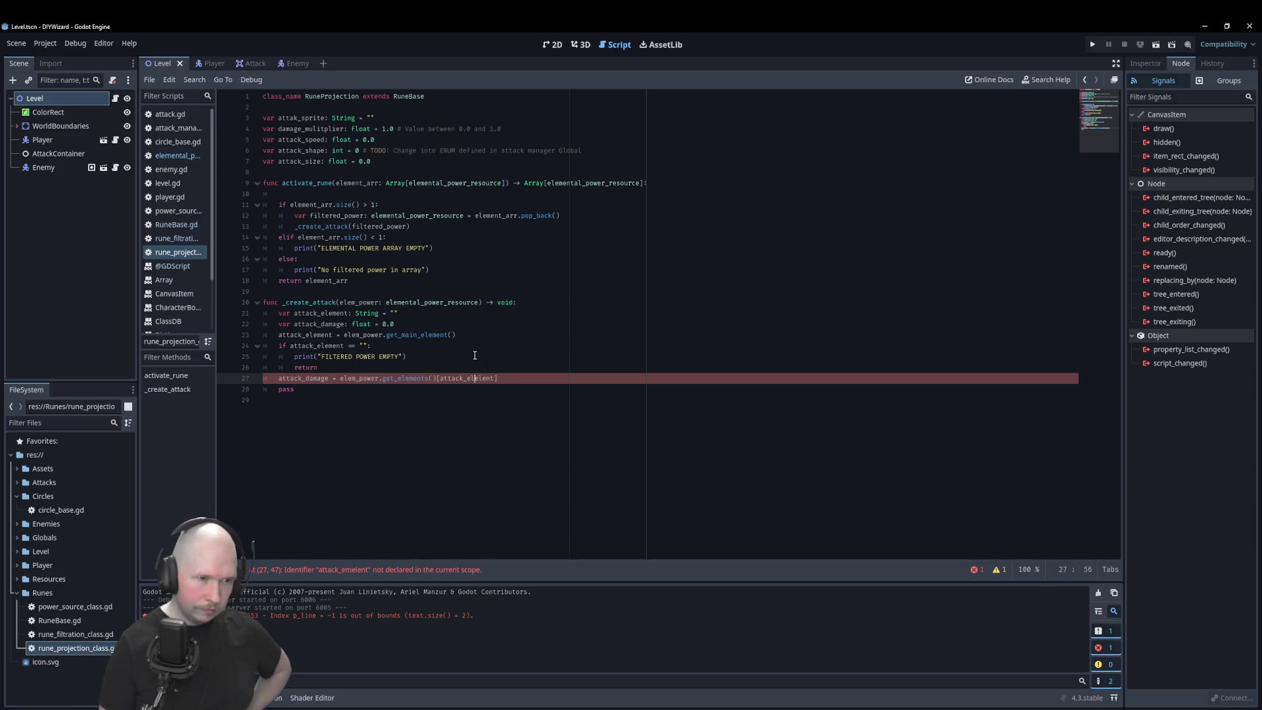
{"action": "type", "text": "me"}
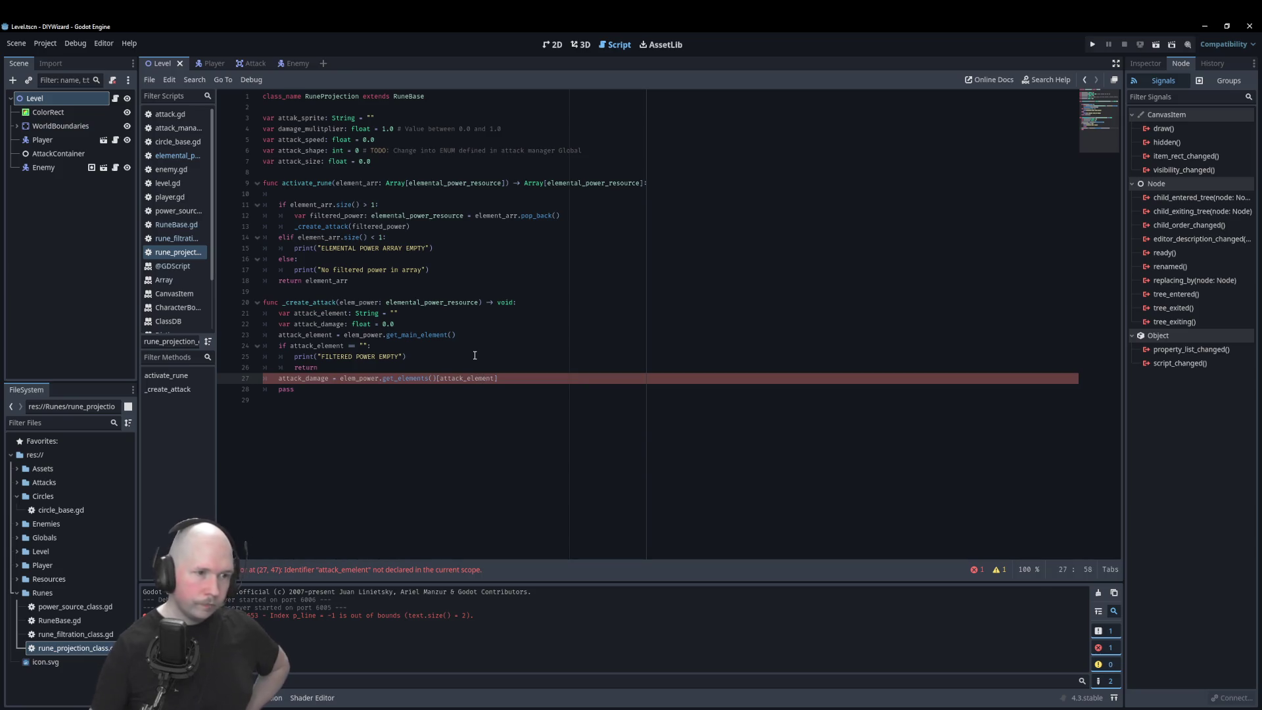
{"action": "left_click", "coordinate": [492, 350]}
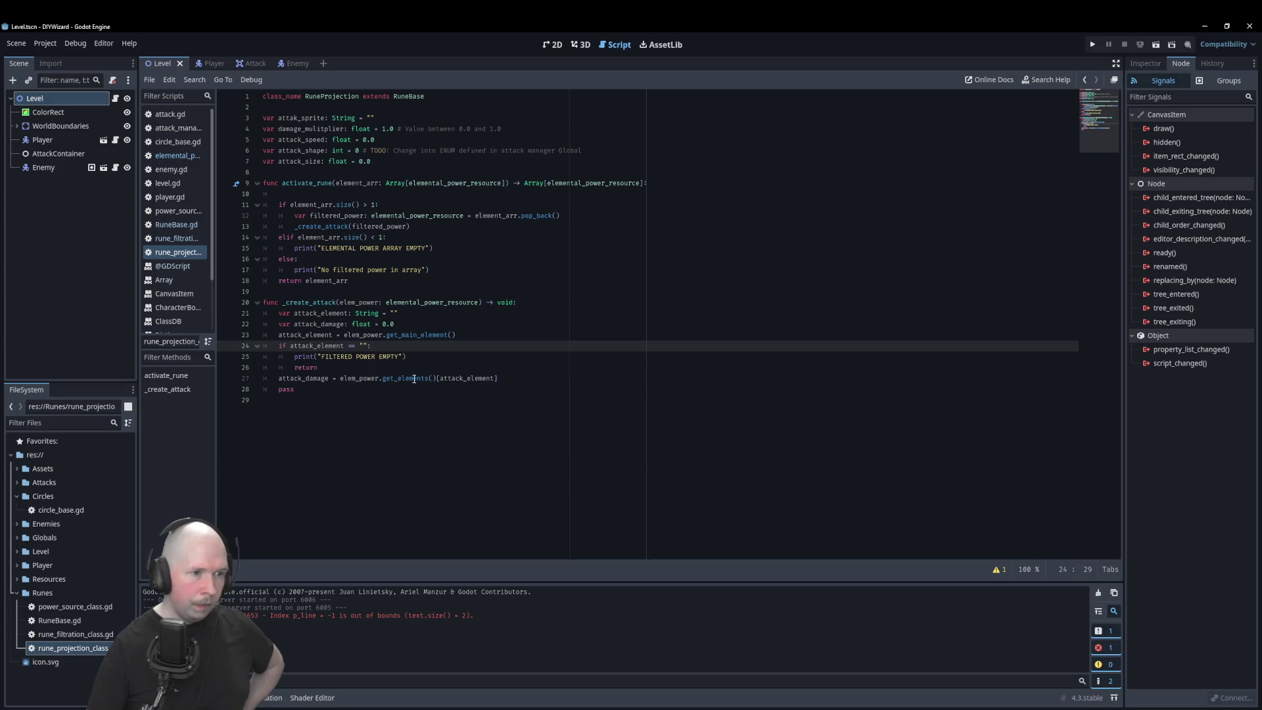
{"action": "left_click", "coordinate": [175, 156]}
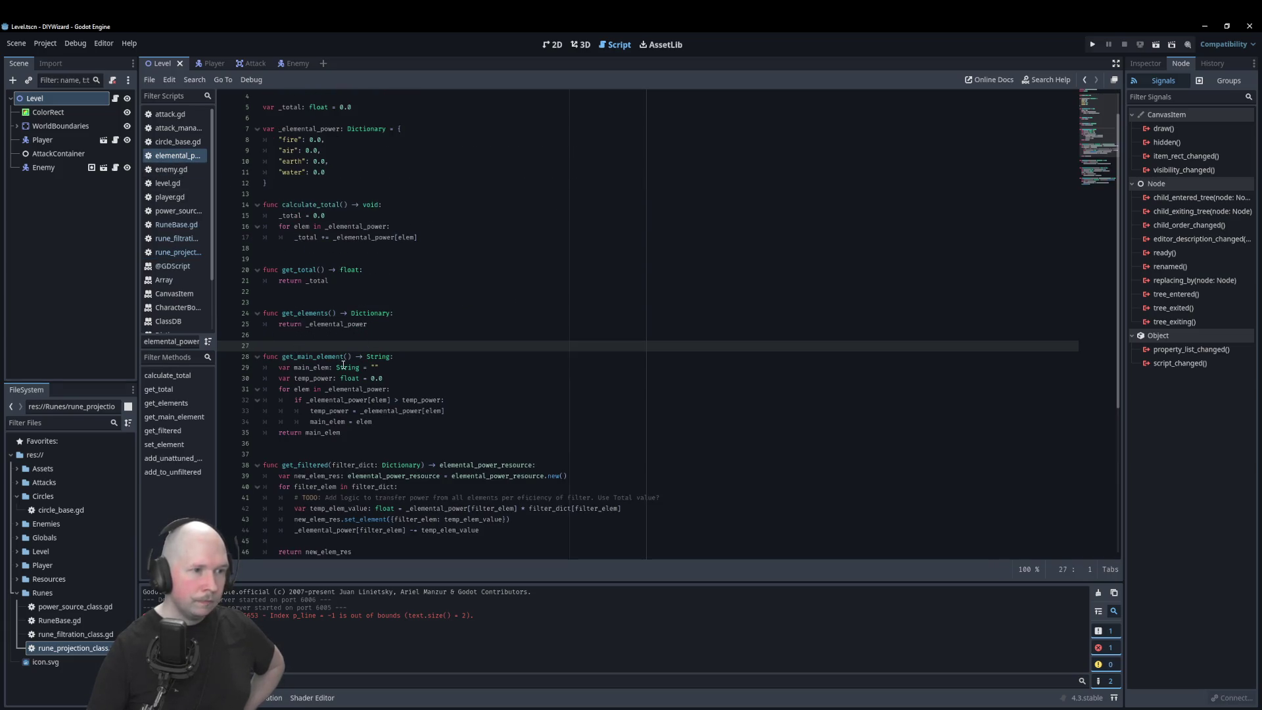
{"action": "double_click", "coordinate": [372, 314]}
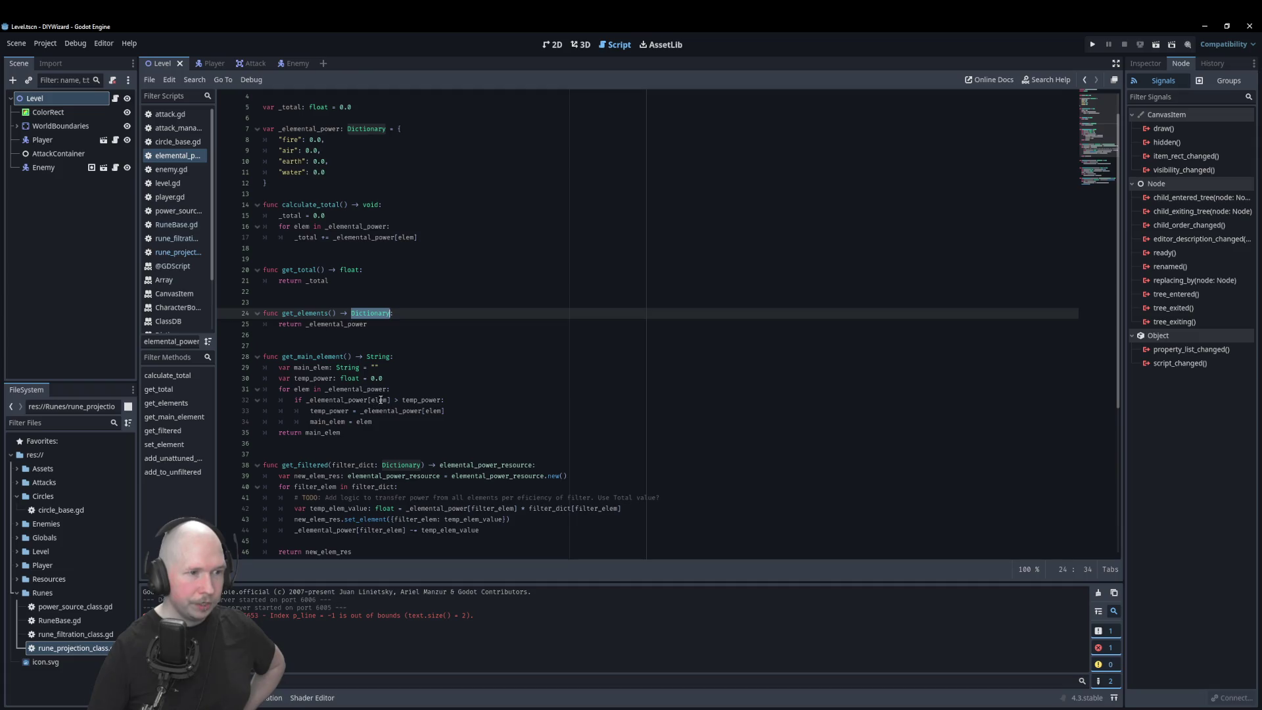
{"action": "left_click", "coordinate": [184, 253]}
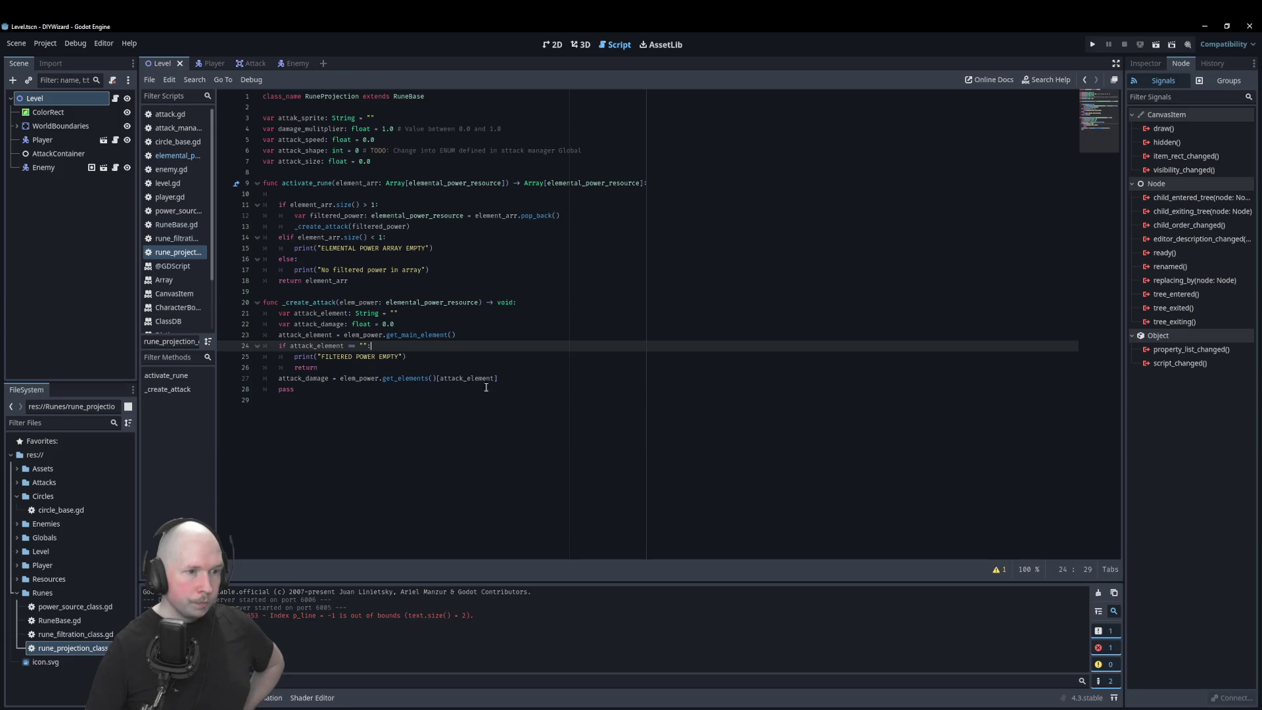
{"action": "left_click", "coordinate": [529, 378]}
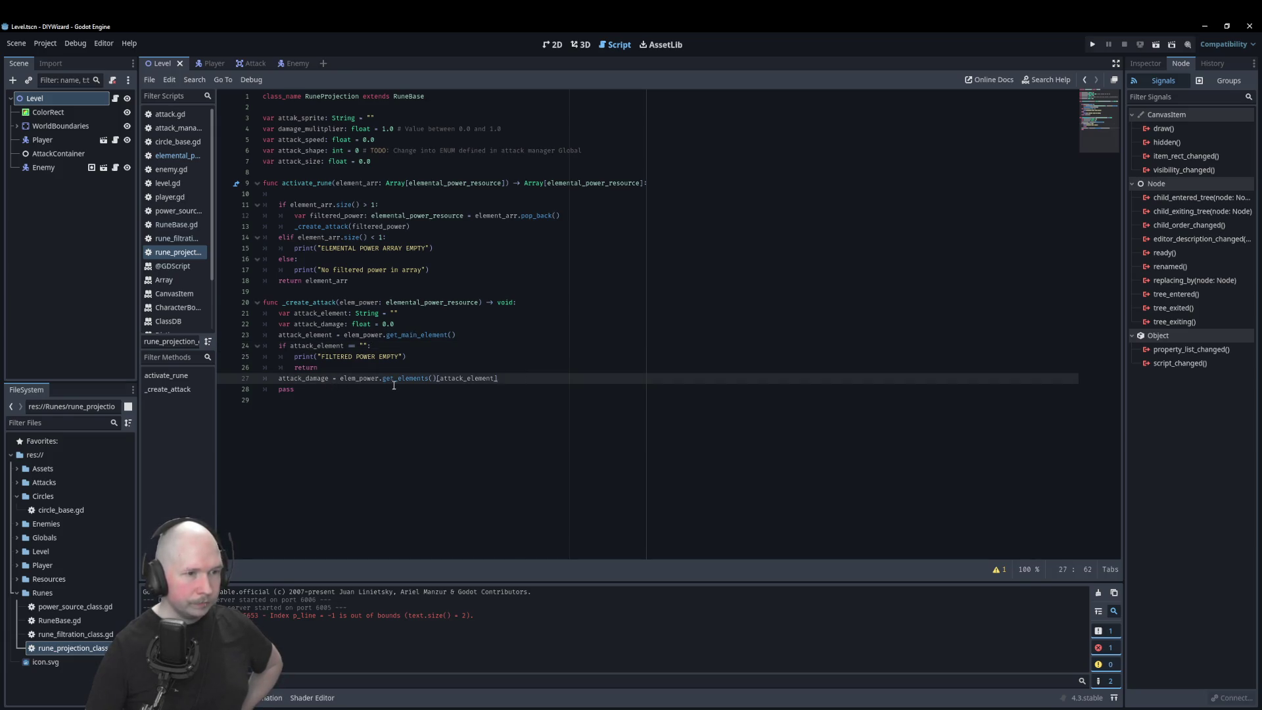
{"action": "left_click", "coordinate": [174, 156]}
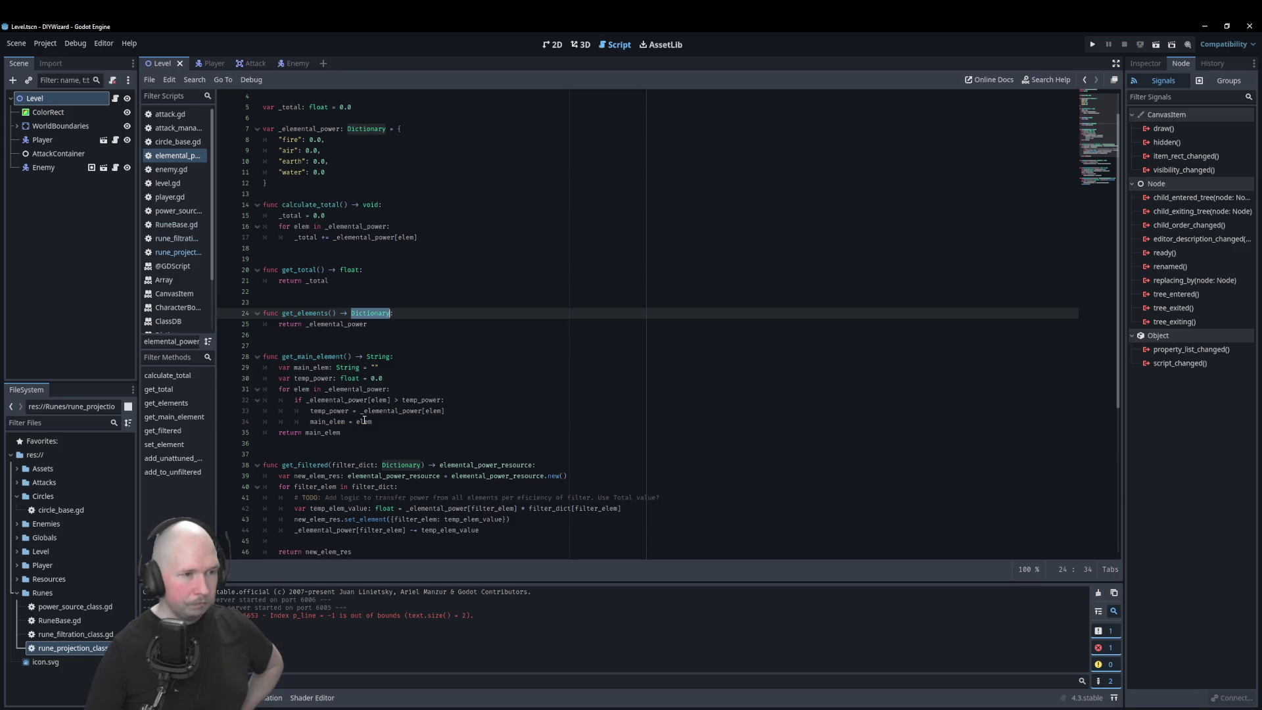
{"action": "scroll", "coordinate": [392, 421], "scroll_direction": "down", "scroll_amount": 3}
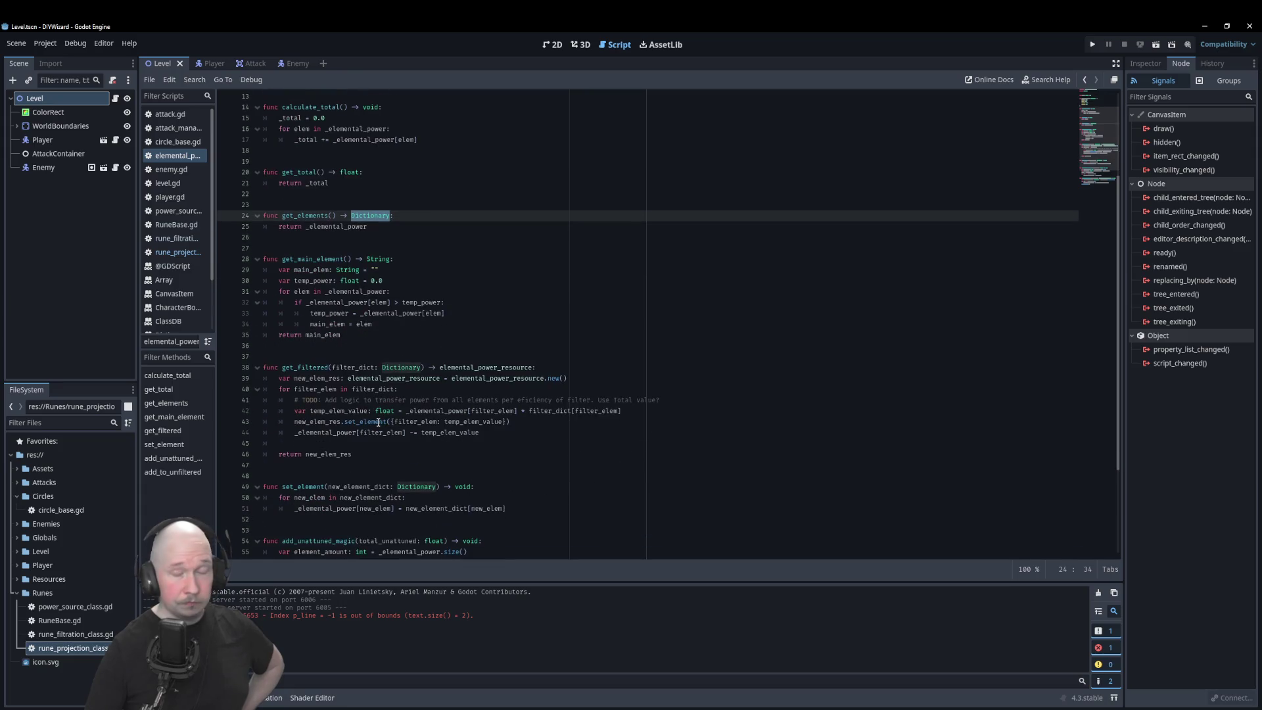
{"action": "left_click", "coordinate": [408, 356]}
{"action": "left_click", "coordinate": [178, 252]}
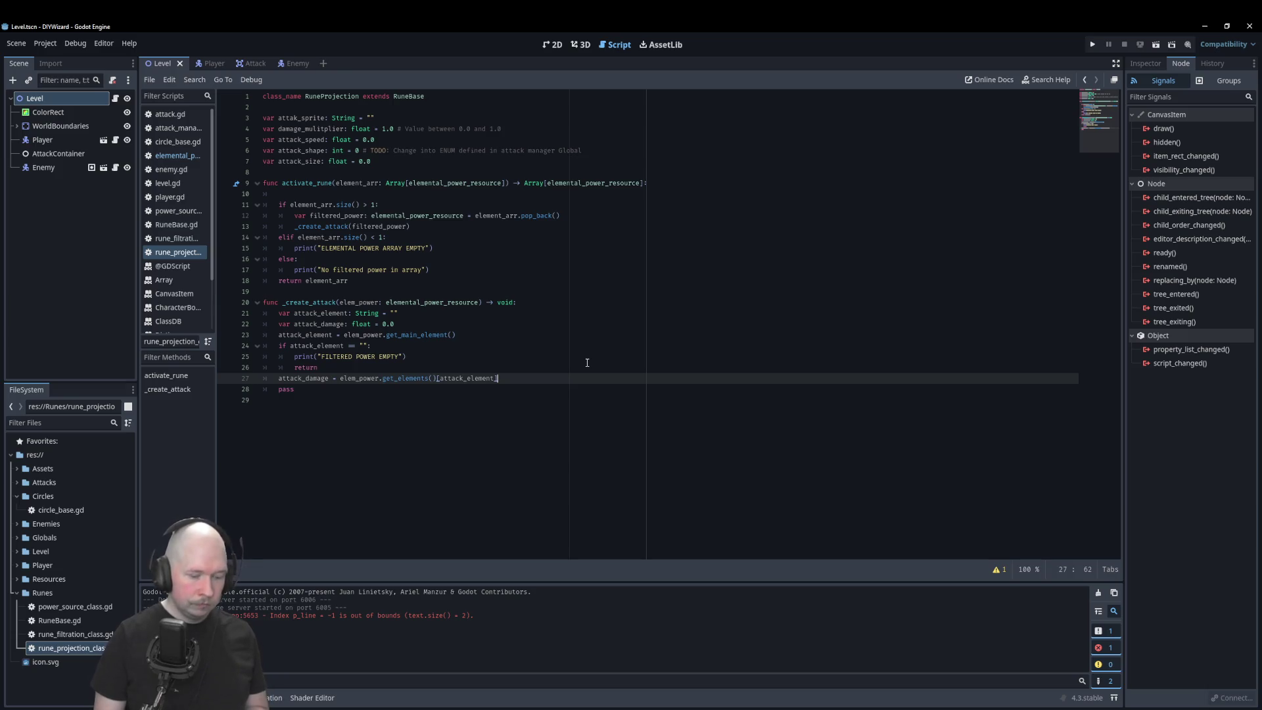
Step: Add attack_damage *= damage_multiplier on a new line below the damage lookup
{"action": "key", "text": "Return"}
{"action": "type", "text": "atta"}
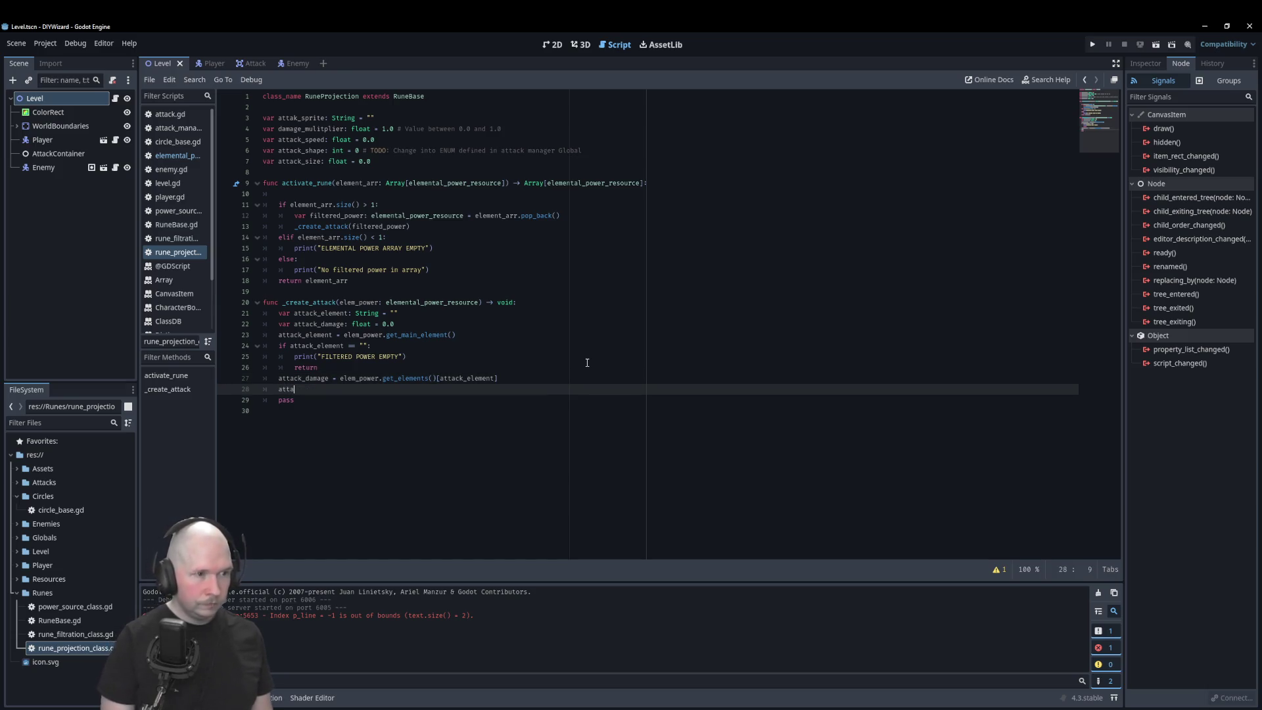
{"action": "key", "text": "Return"}
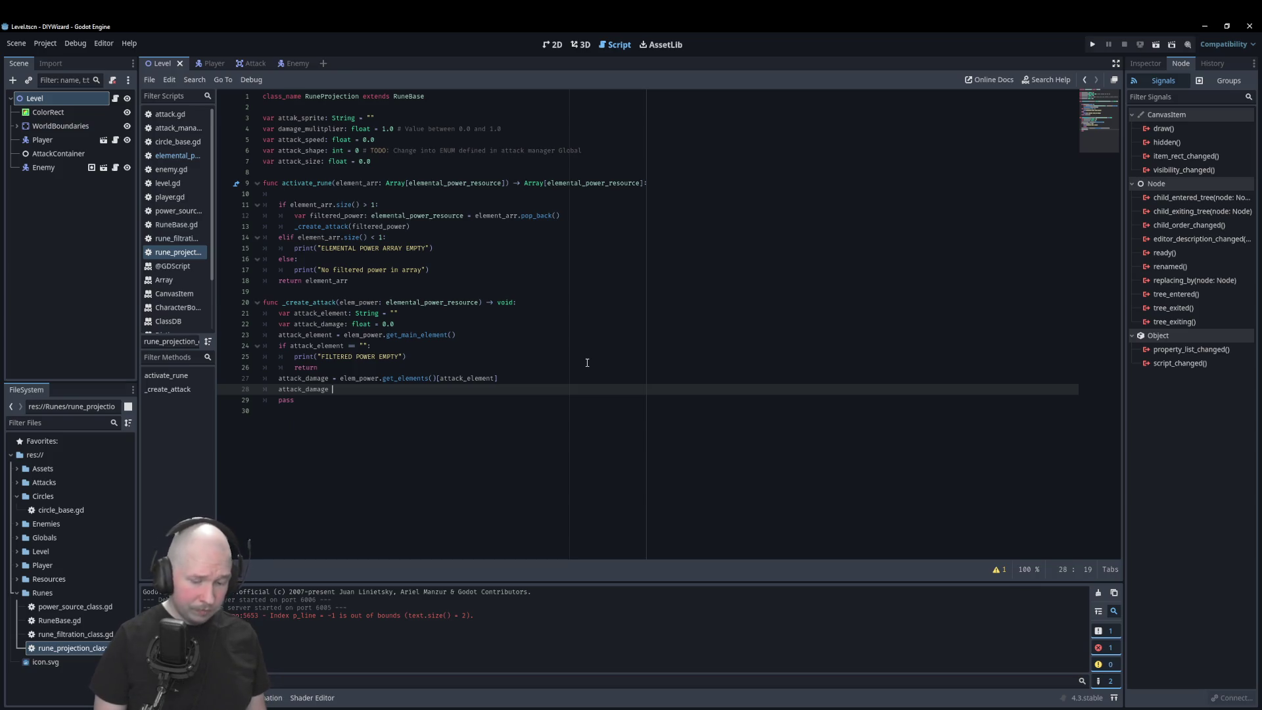
{"action": "type", "text": "*="}
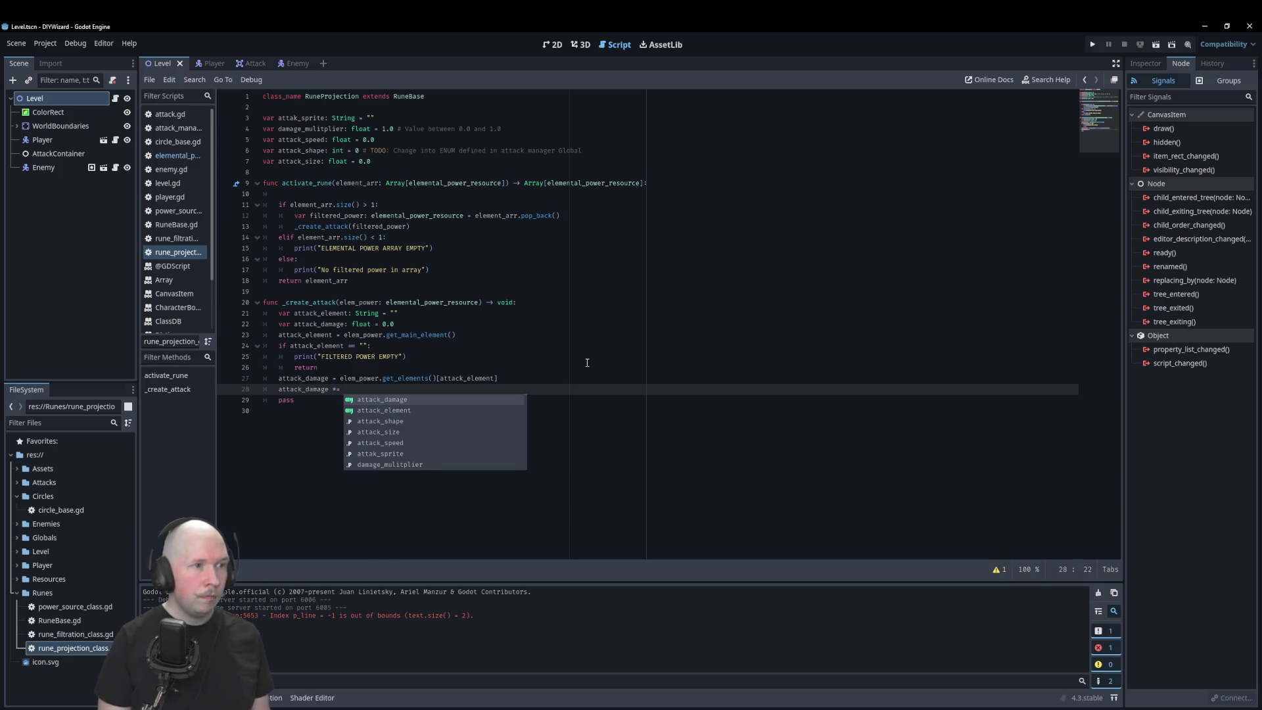
{"action": "type", "text": " dama"}
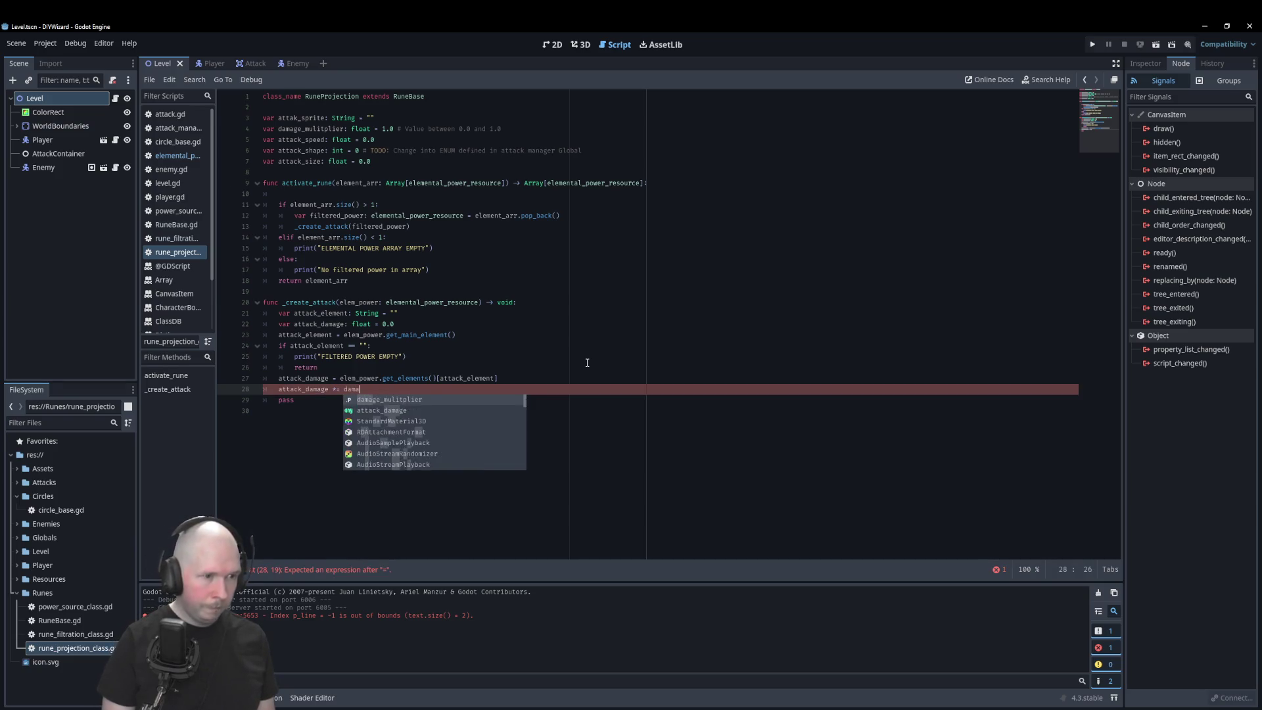
{"action": "key", "text": "Return"}
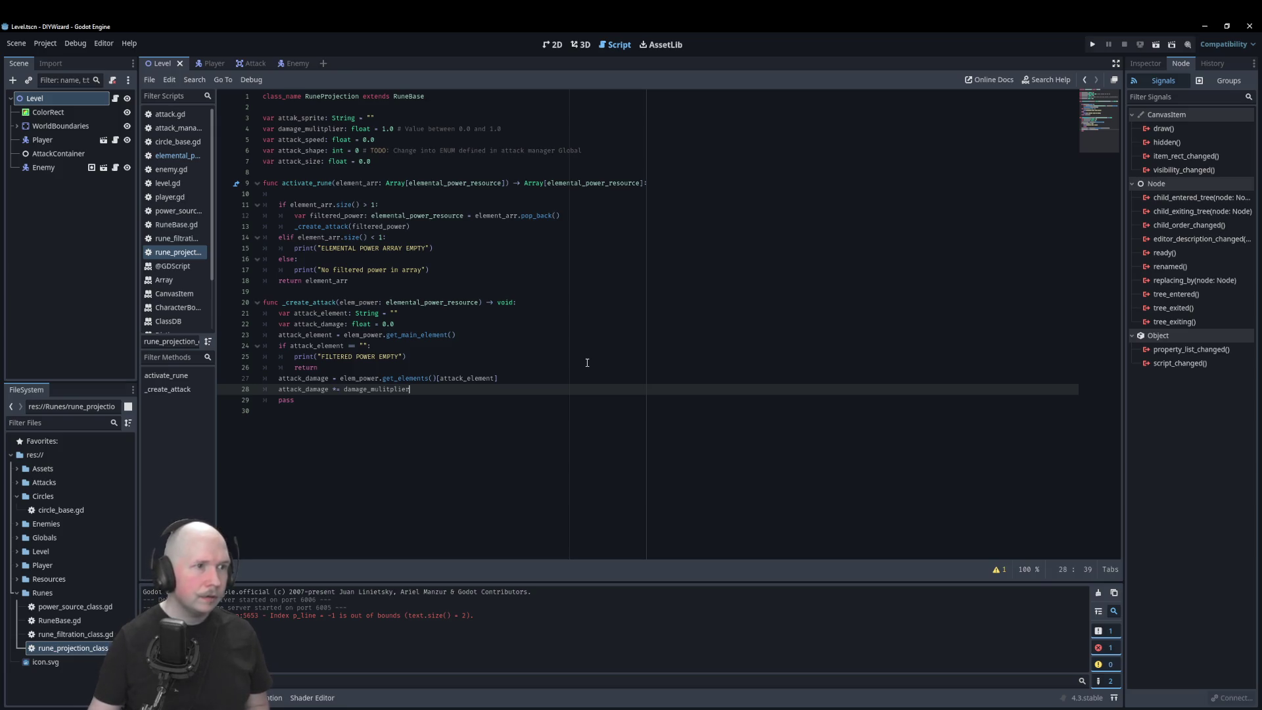
Step: Correct the misspelled damage_multiplier declaration so the identifier error clears
{"action": "left_click", "coordinate": [322, 128]}
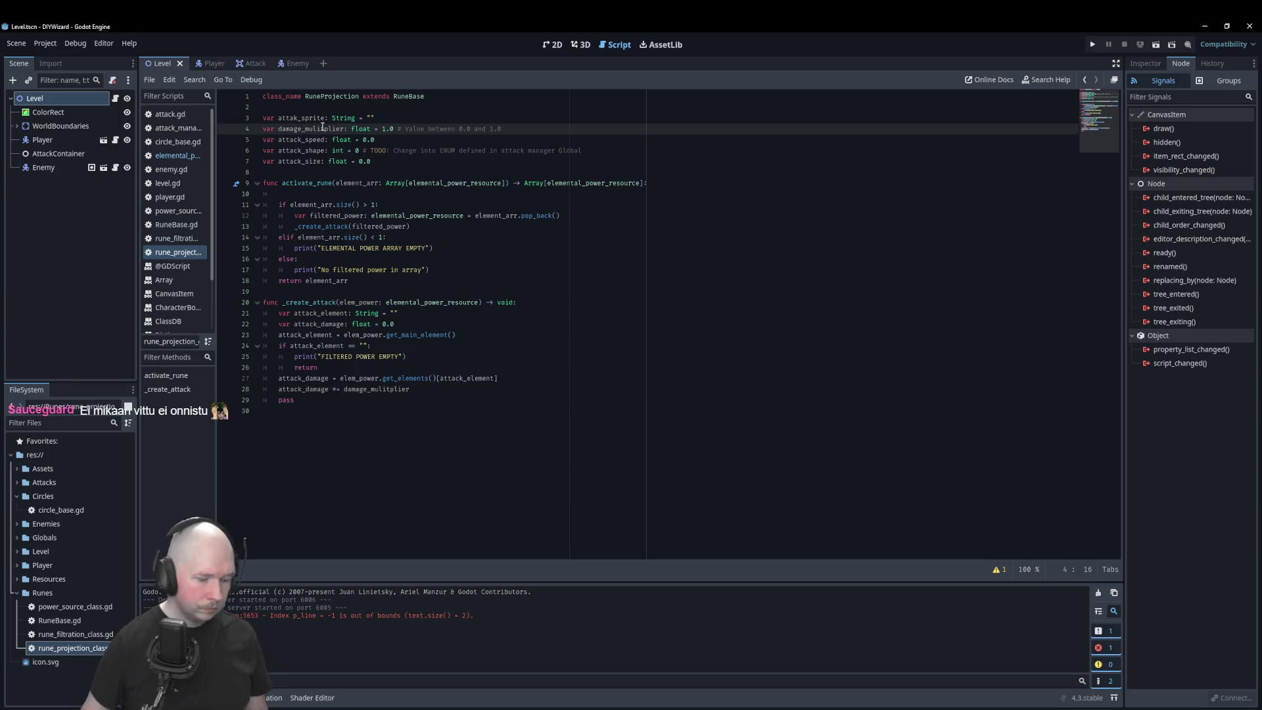
{"action": "type", "text": "i"}
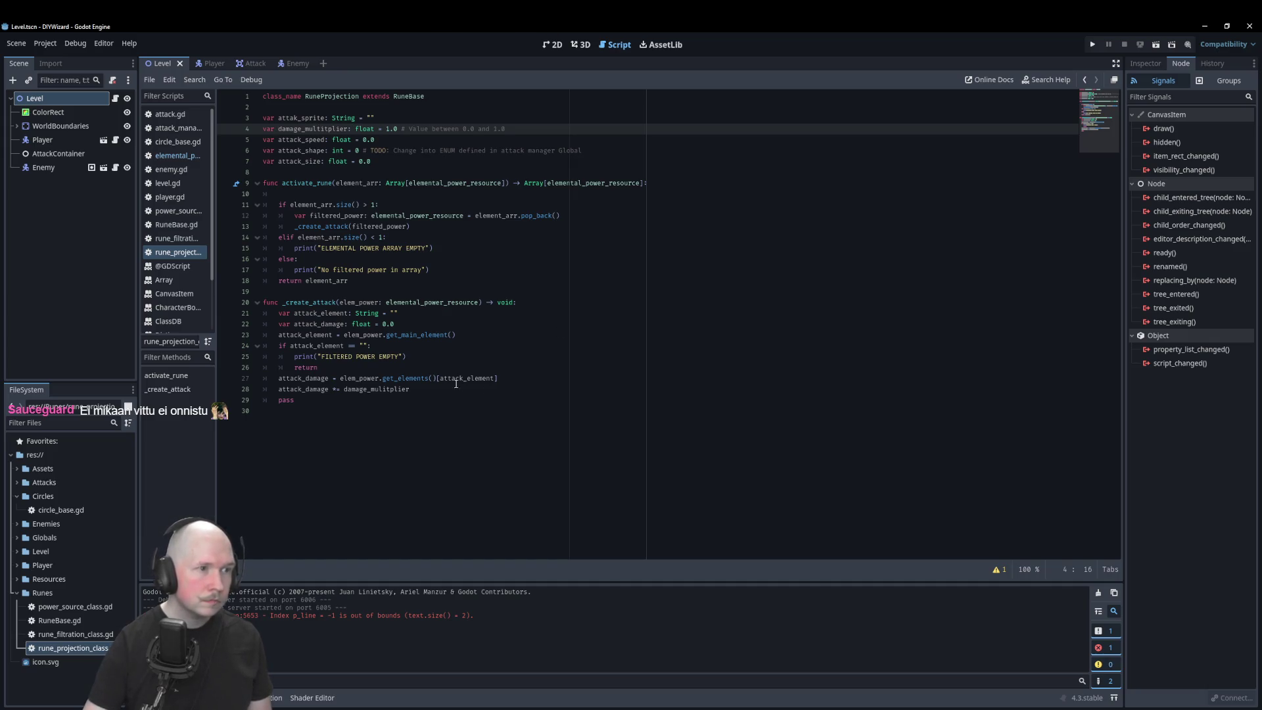
{"action": "key", "text": "Right"}
{"action": "key", "text": "Delete"}
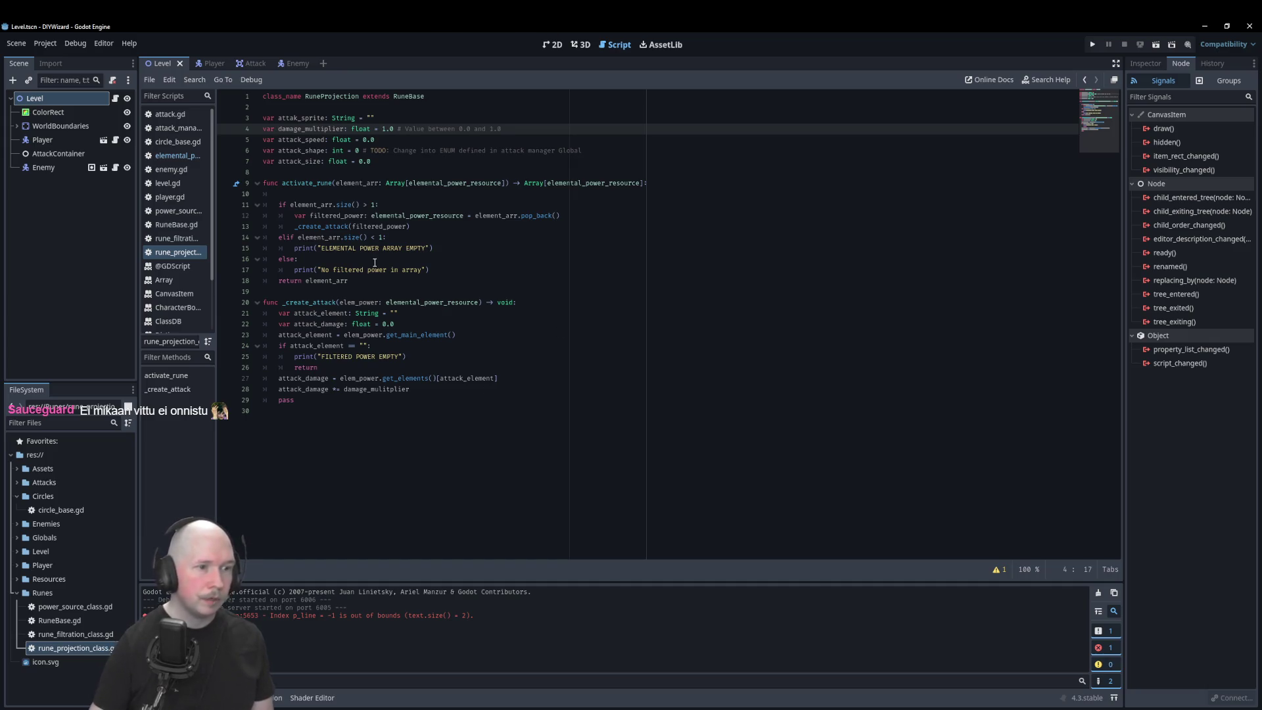
{"action": "left_click", "coordinate": [388, 389]}
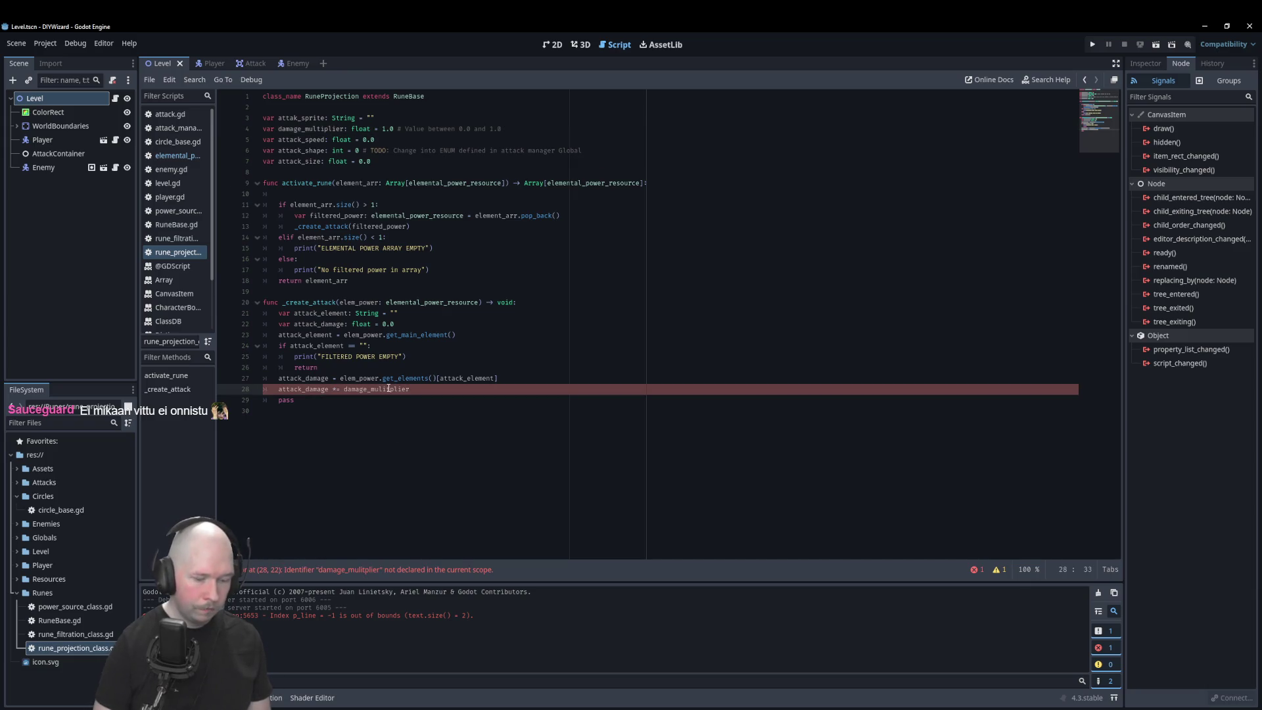
{"action": "key", "text": "ctrl+space"}
{"action": "left_click", "coordinate": [393, 396]}
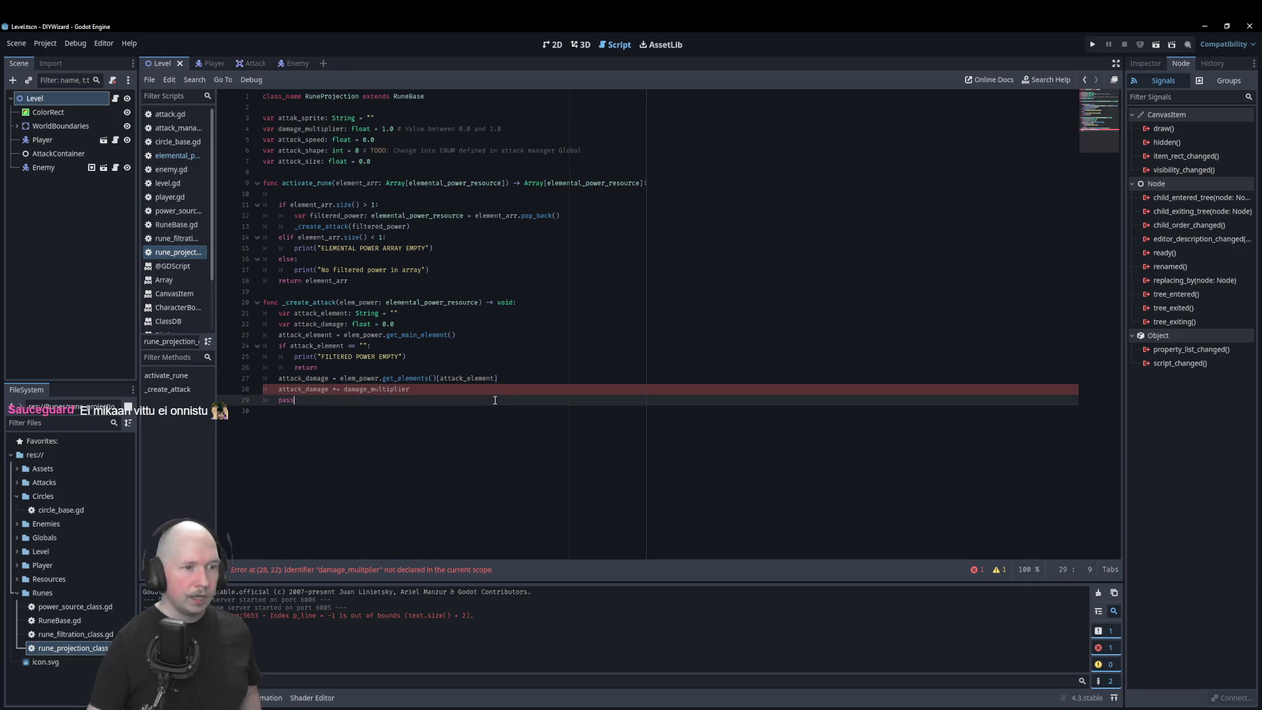
{"action": "type", "text": "t"}
{"action": "left_click", "coordinate": [446, 392]}
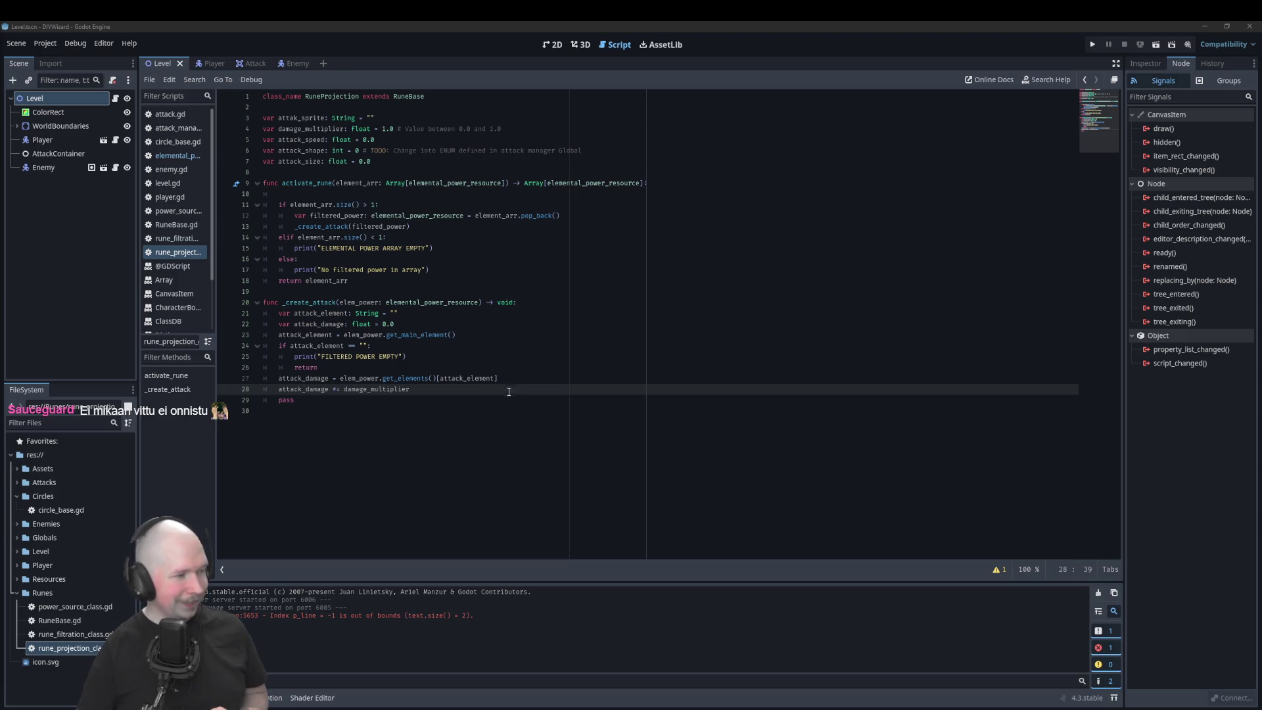
Step: Bring the script editor back into focus on the _create_attack code
{"action": "left_click", "coordinate": [543, 390]}
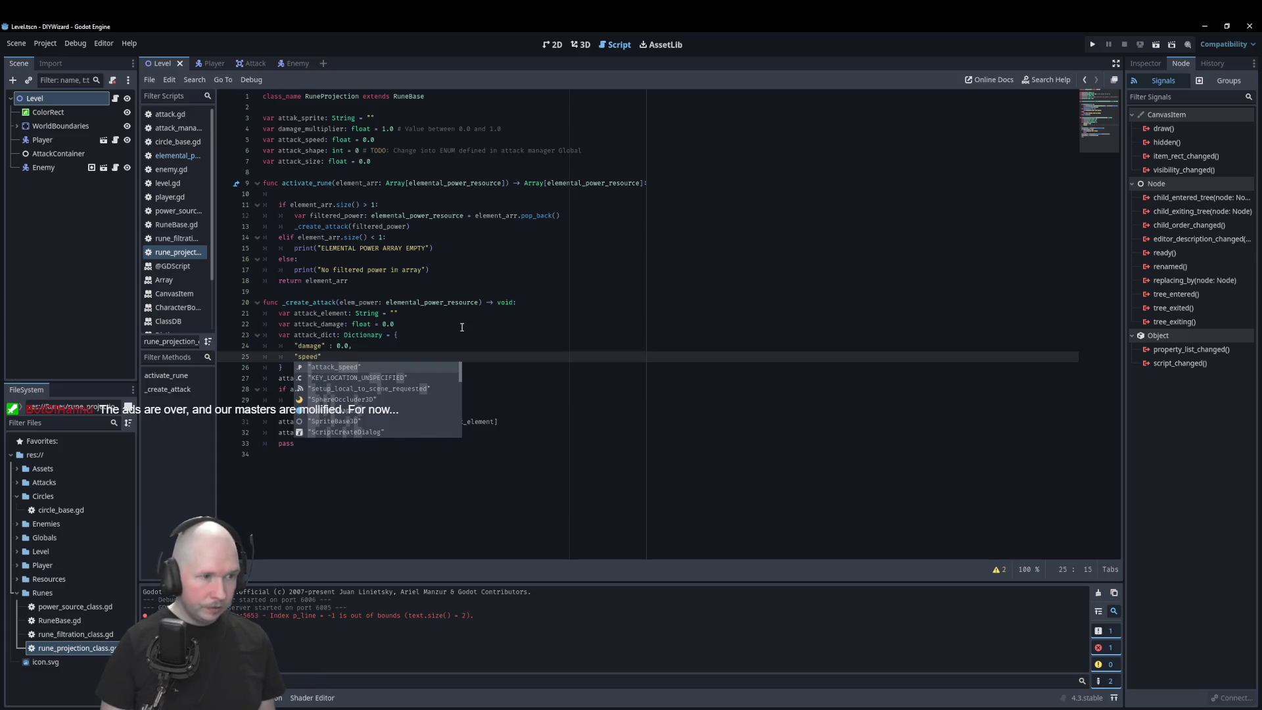
Step: Complete attack_dict with "speed": 0.0, "size": 0.0 and "shape": 0 entries
{"action": "type", "text": "\": 0.0"}
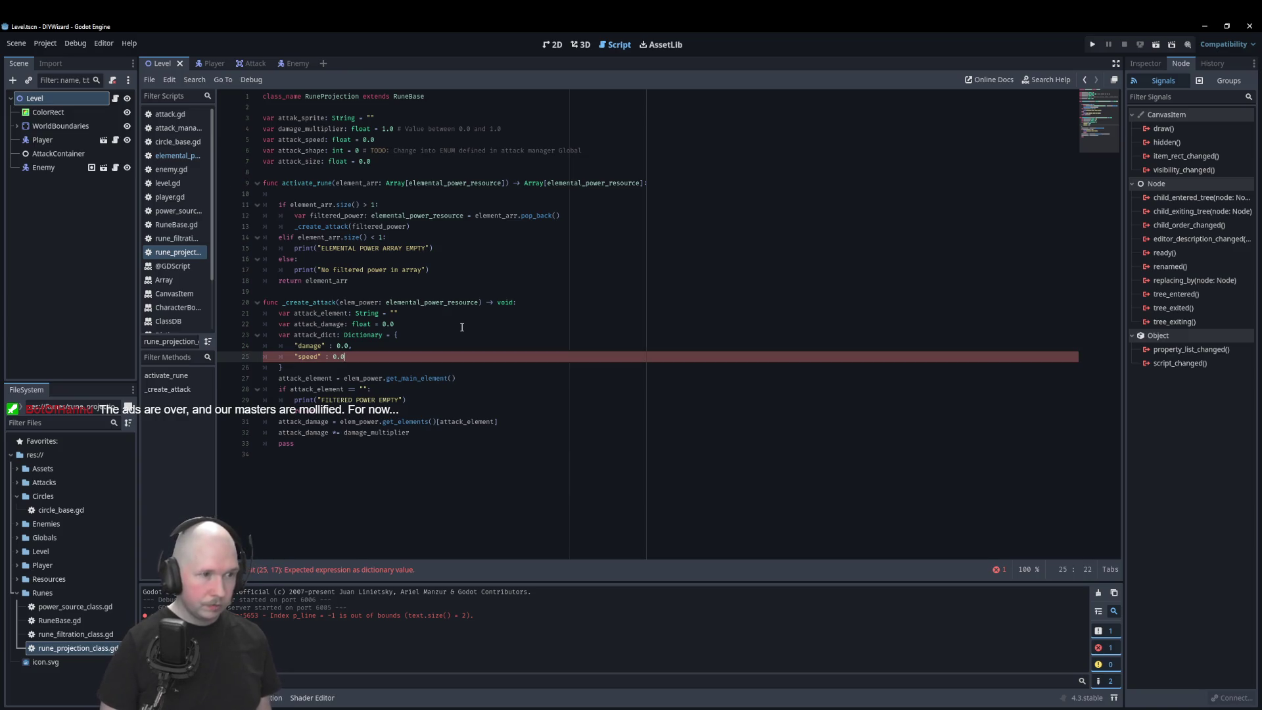
{"action": "type", "text": ","}
{"action": "key", "text": "Return"}
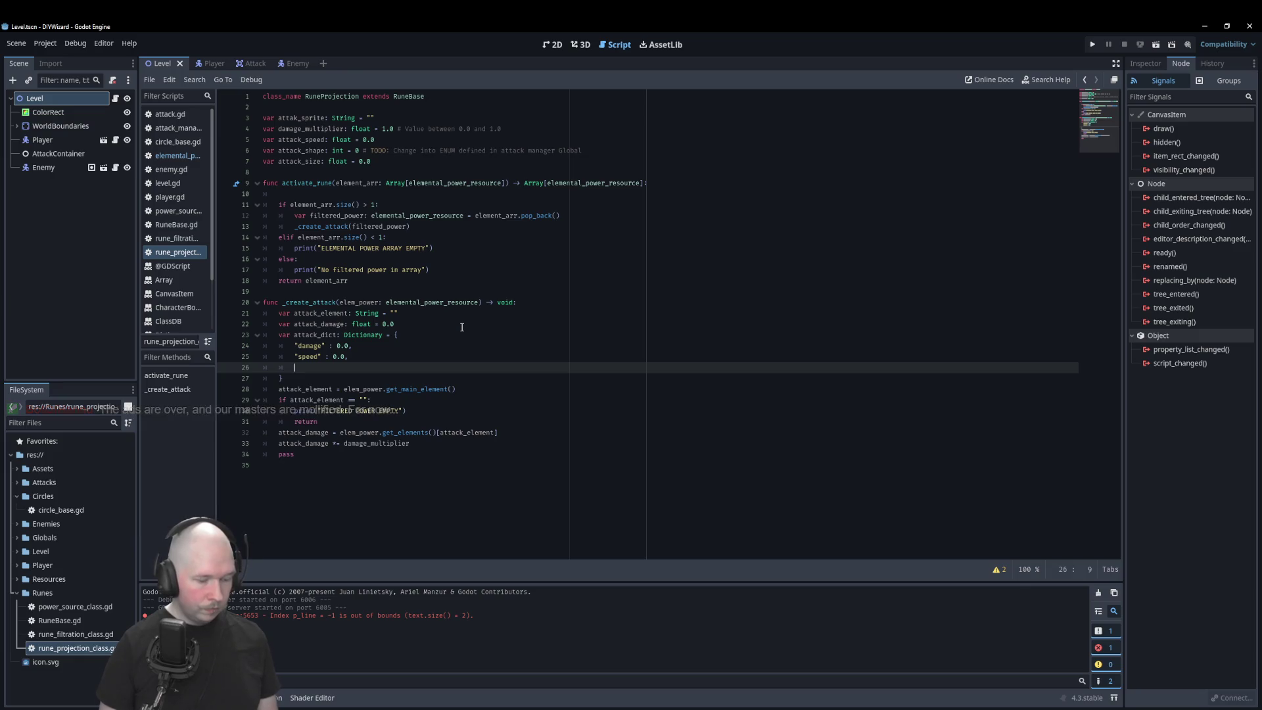
{"action": "type", "text": "\"size"}
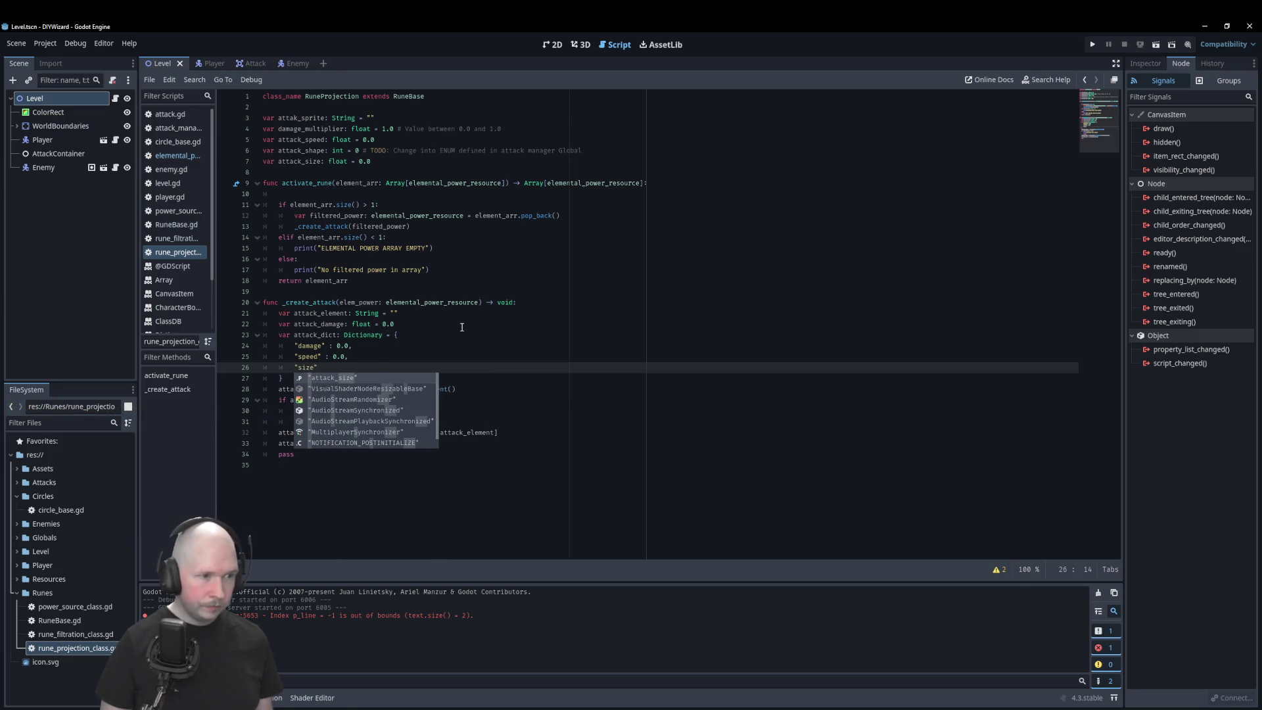
{"action": "type", "text": "\" : "}
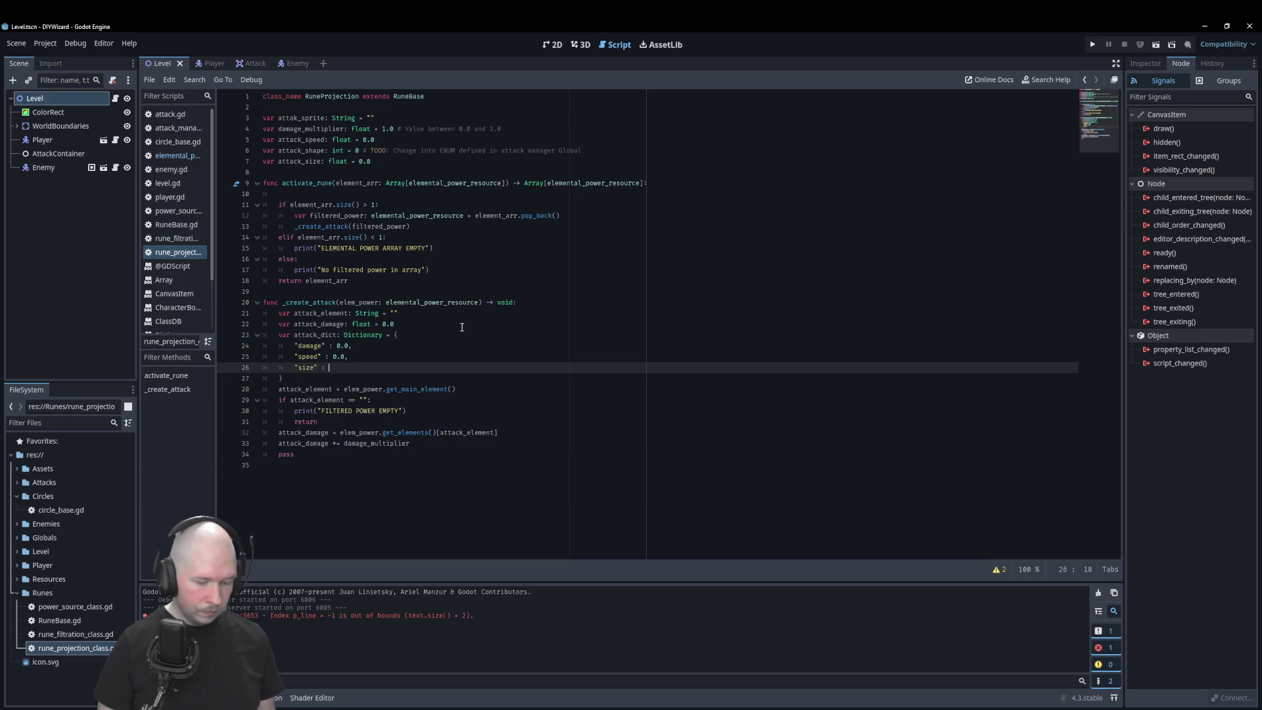
{"action": "type", "text": "0.0,"}
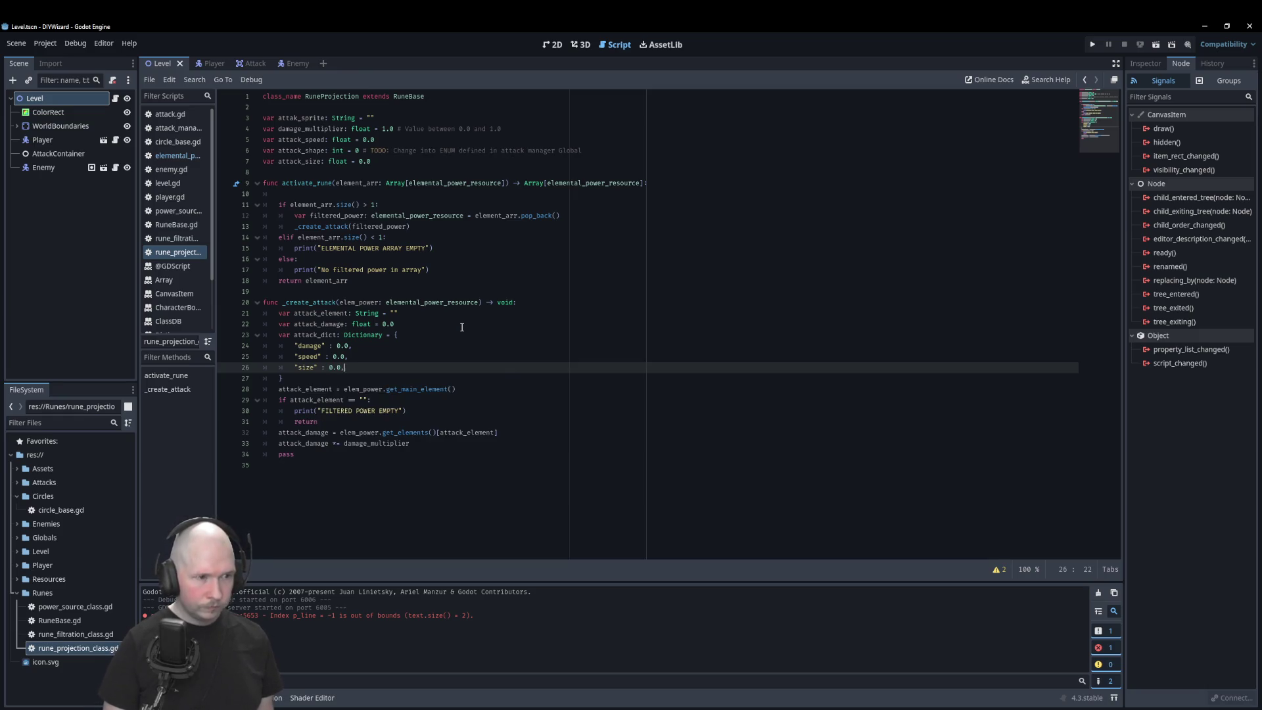
{"action": "key", "text": "Return"}
{"action": "type", "text": "\""}
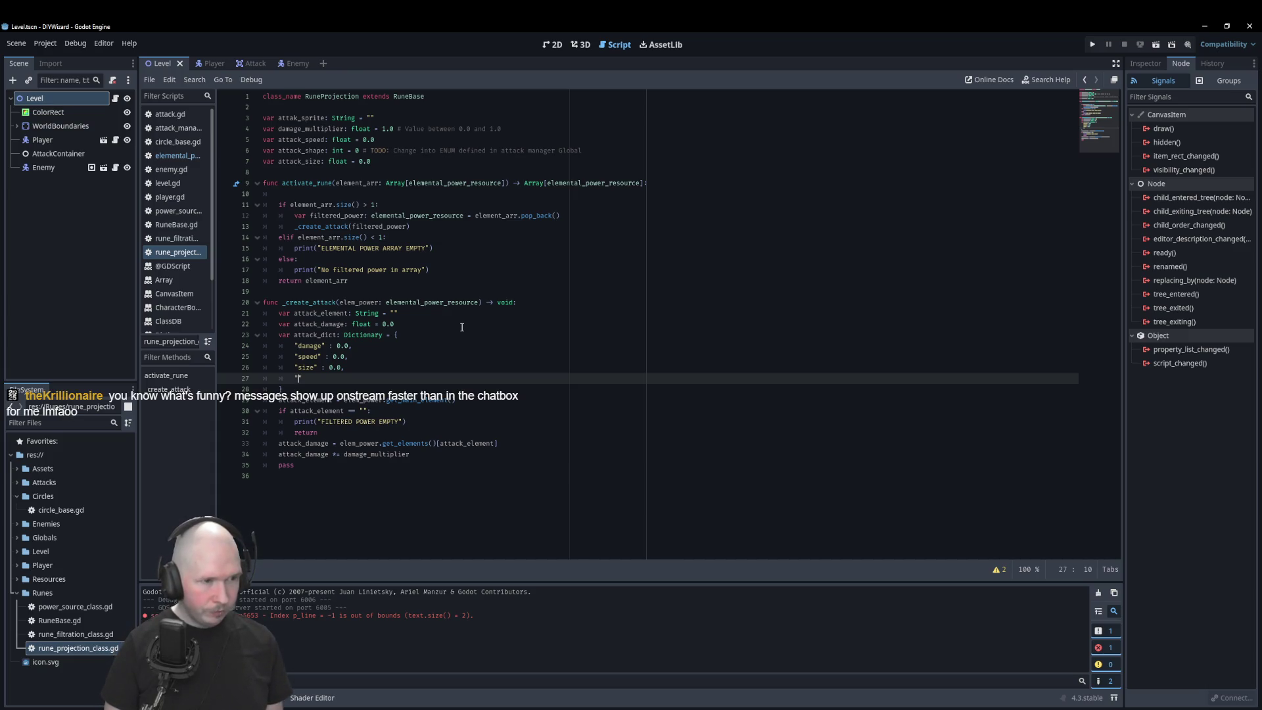
{"action": "type", "text": "shape\""}
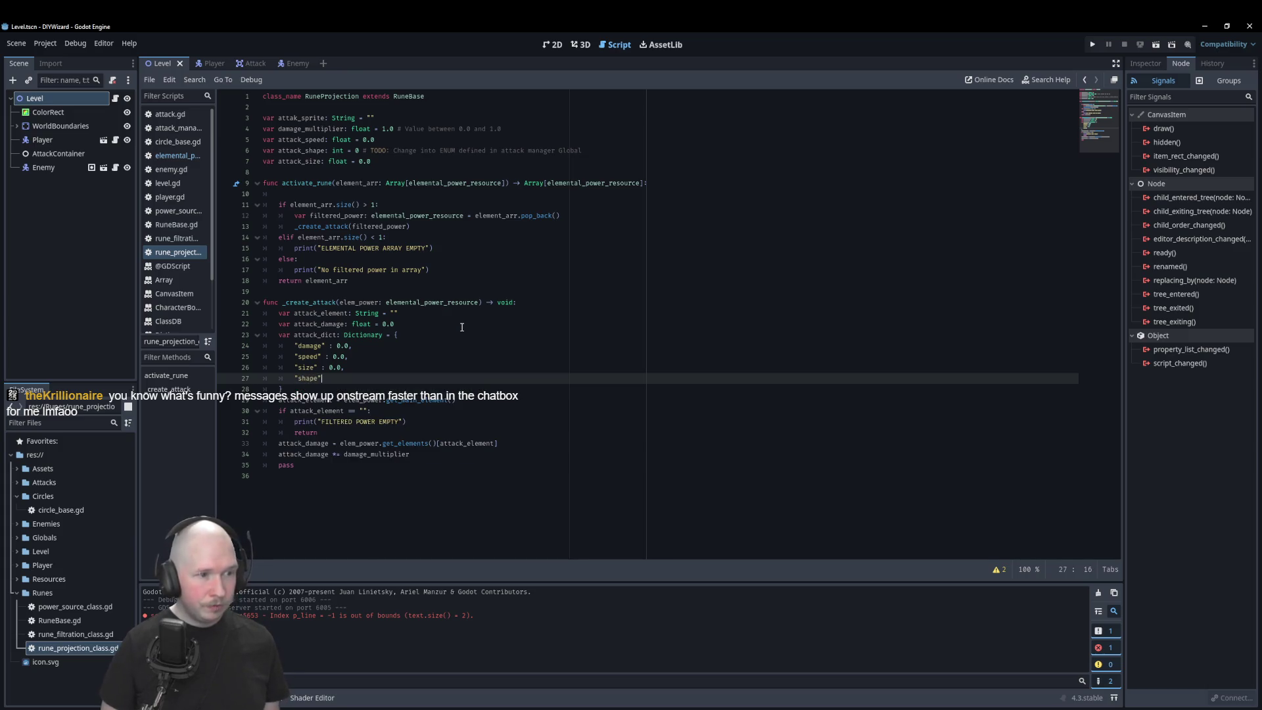
{"action": "type", "text": " : 0"}
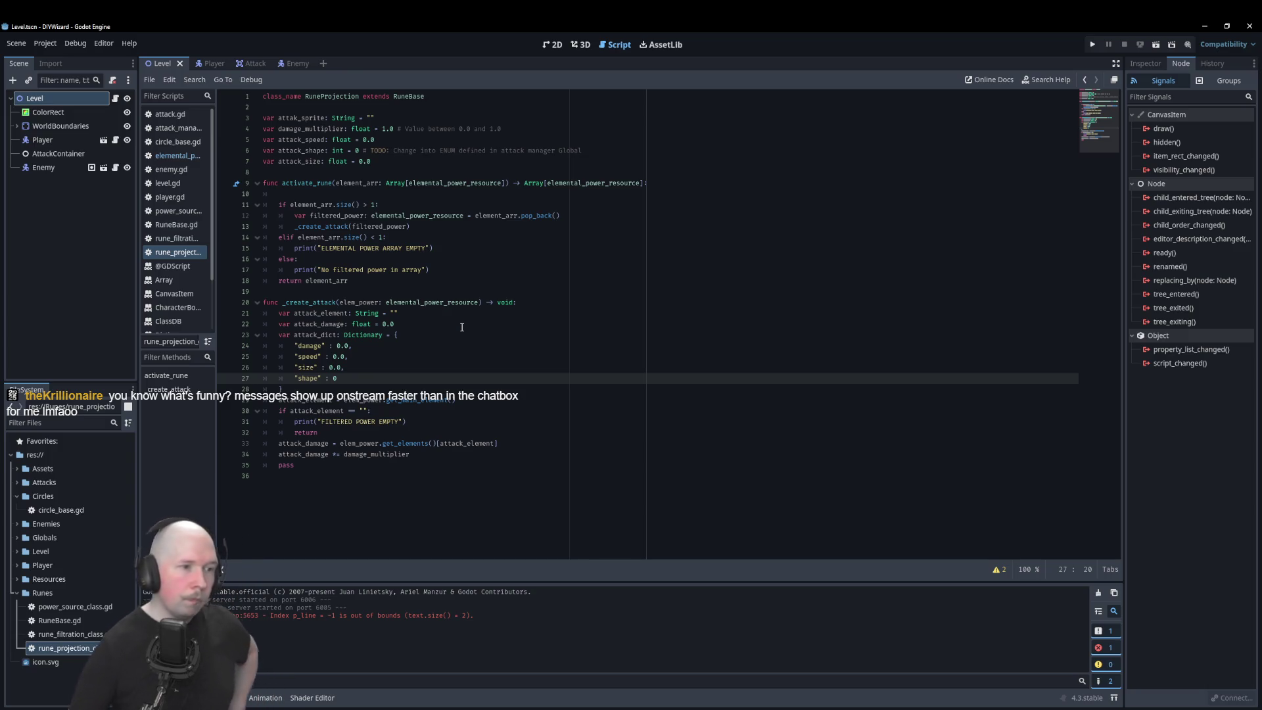
{"action": "left_click", "coordinate": [459, 475]}
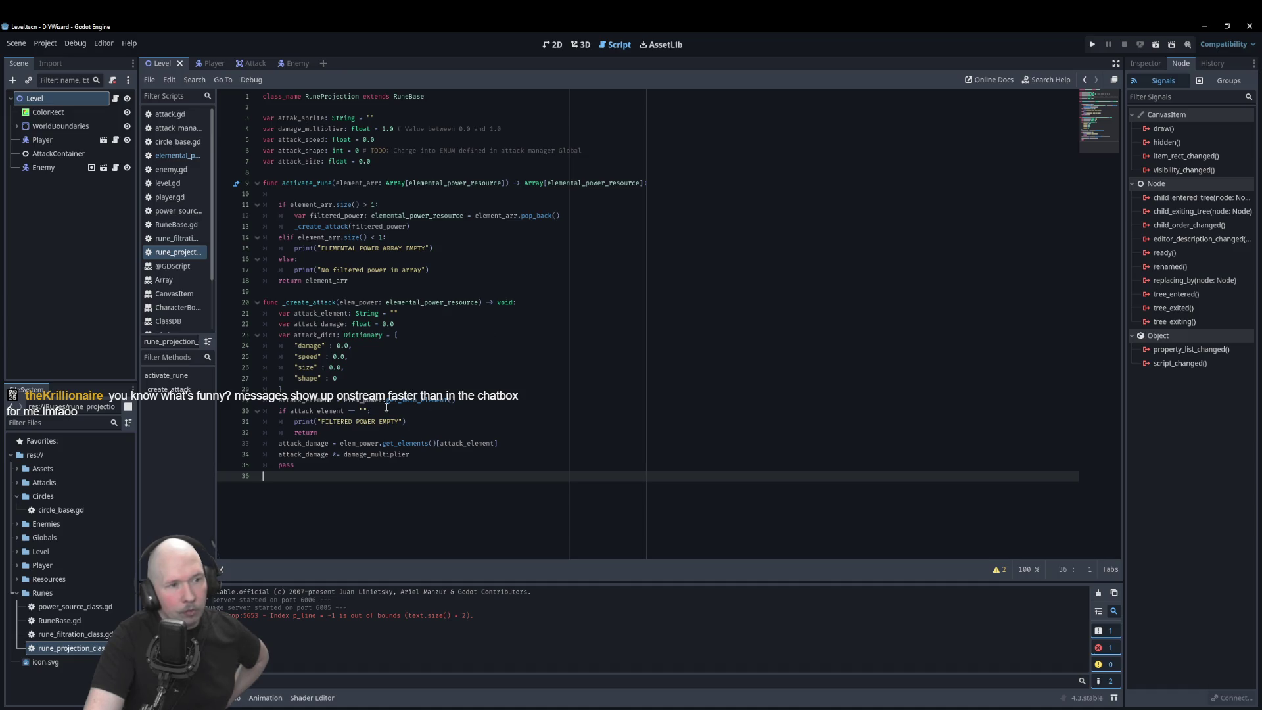
{"action": "left_click", "coordinate": [480, 456]}
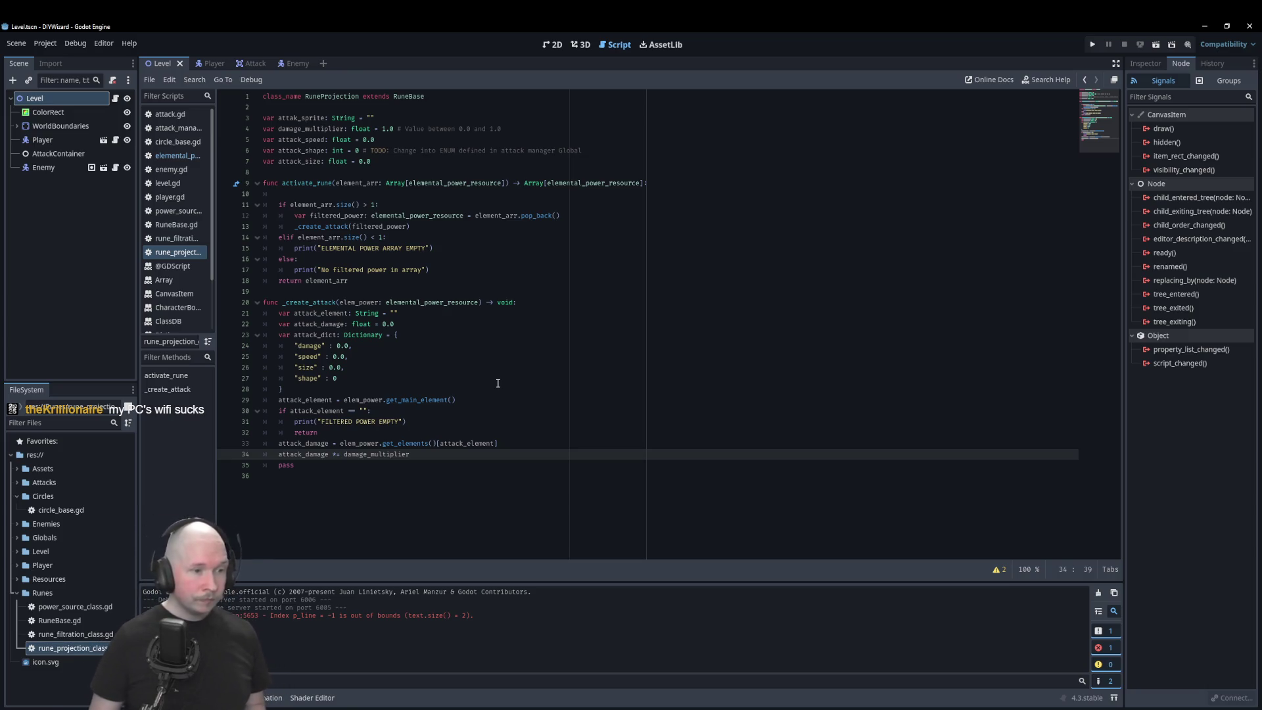
{"action": "key", "text": "Left"}
{"action": "key", "text": "Left"}
{"action": "key", "text": "Left"}
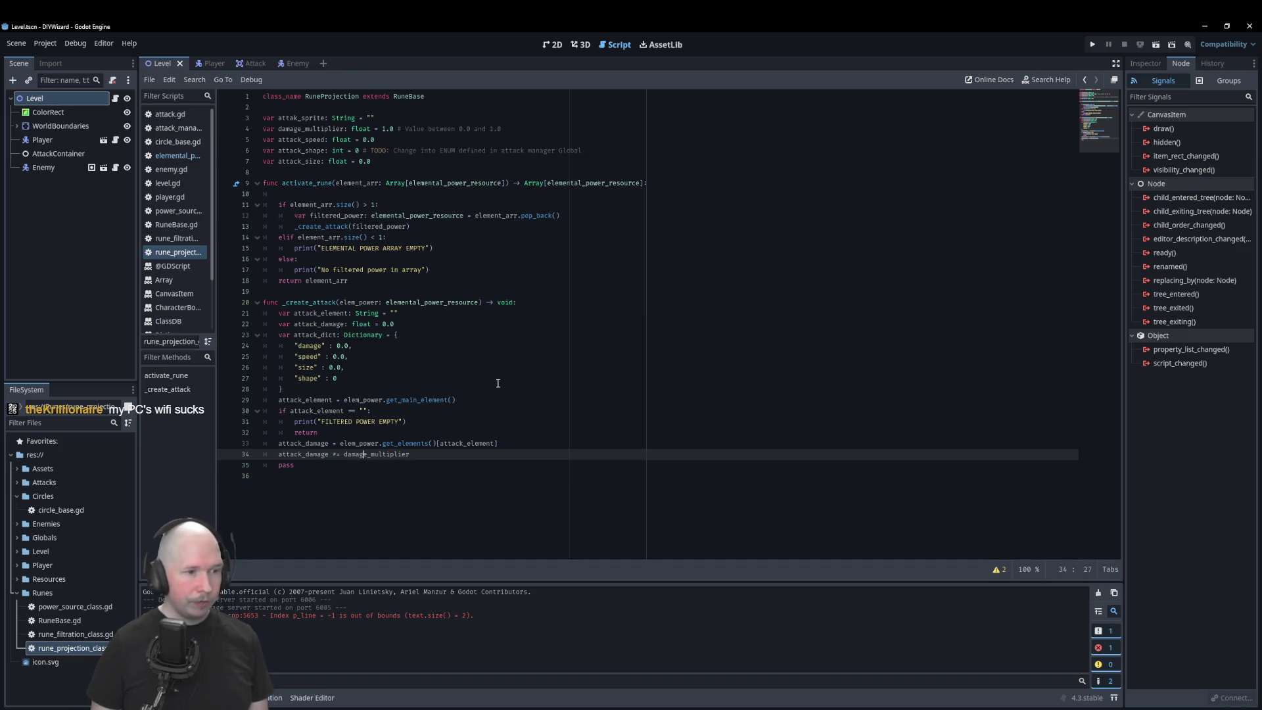
Step: Drop the = from *= on line 34 and prefix the line with attack_dict["damage"]
{"action": "key", "text": "Delete"}
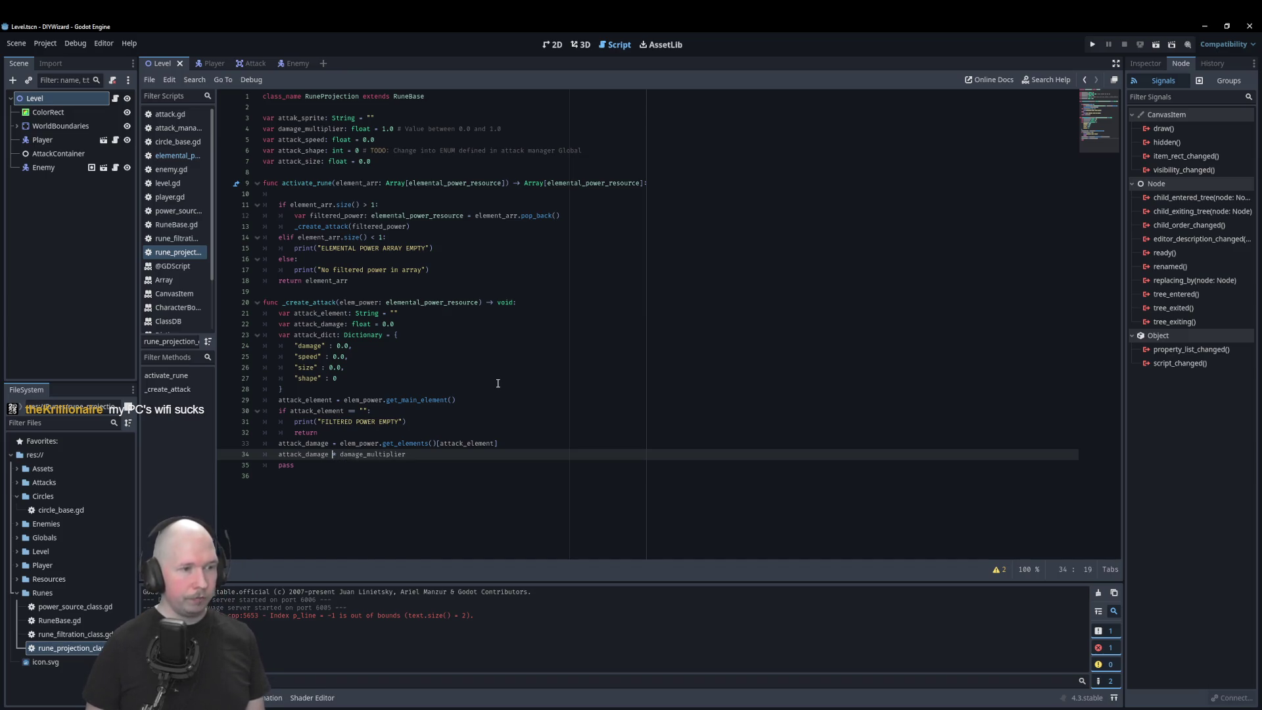
{"action": "key", "text": "Left"}
{"action": "key", "text": "Left"}
{"action": "key", "text": "Left"}
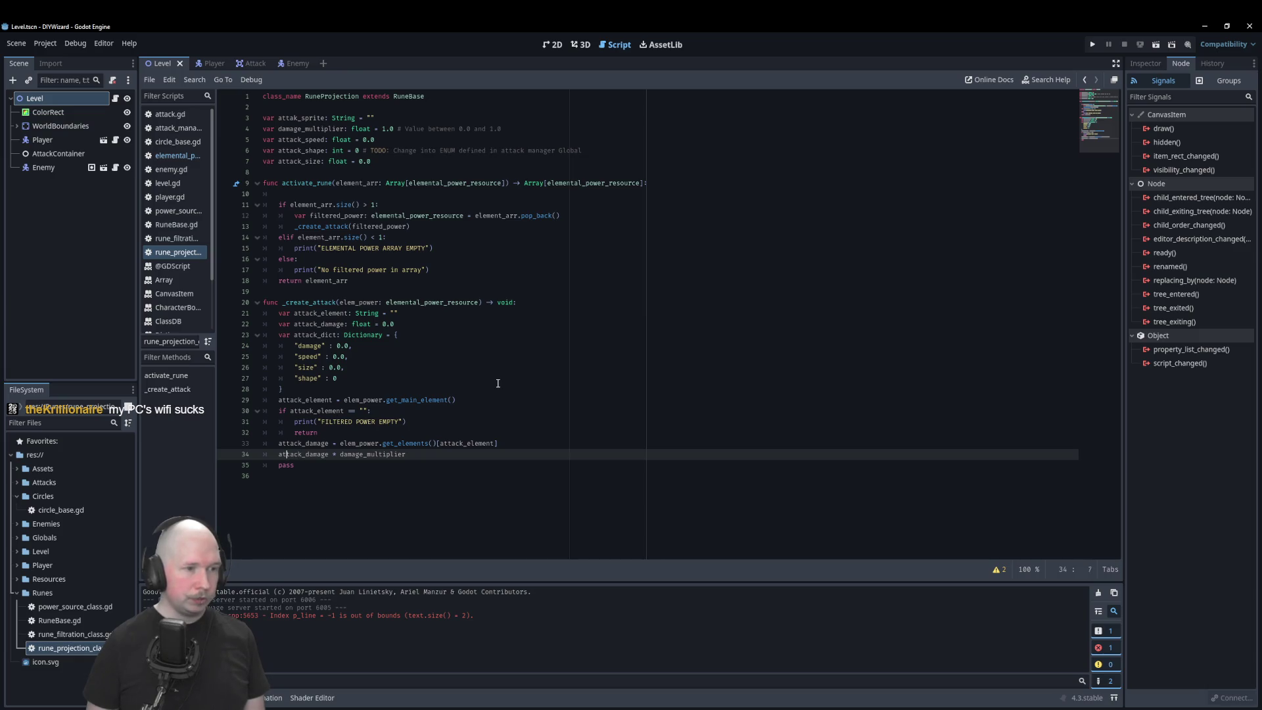
{"action": "key", "text": "Left"}
{"action": "key", "text": "Left"}
{"action": "type", "text": "a"}
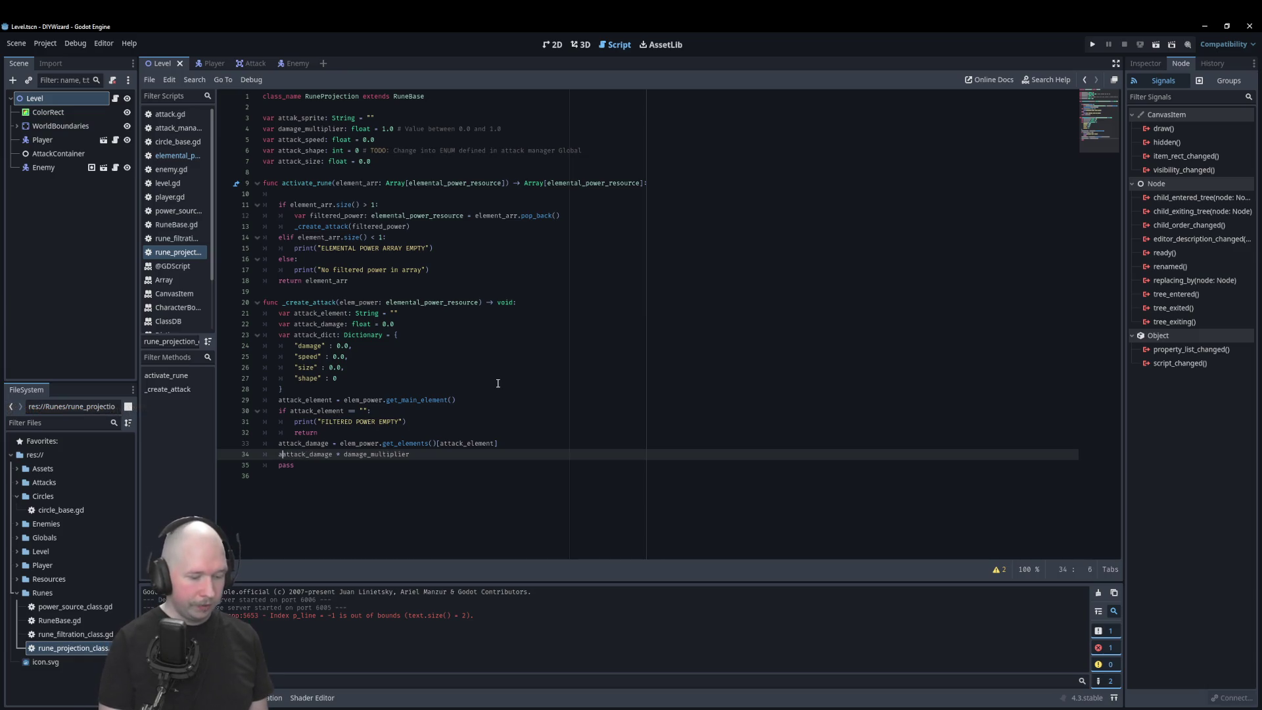
{"action": "type", "text": "ttack_dict"}
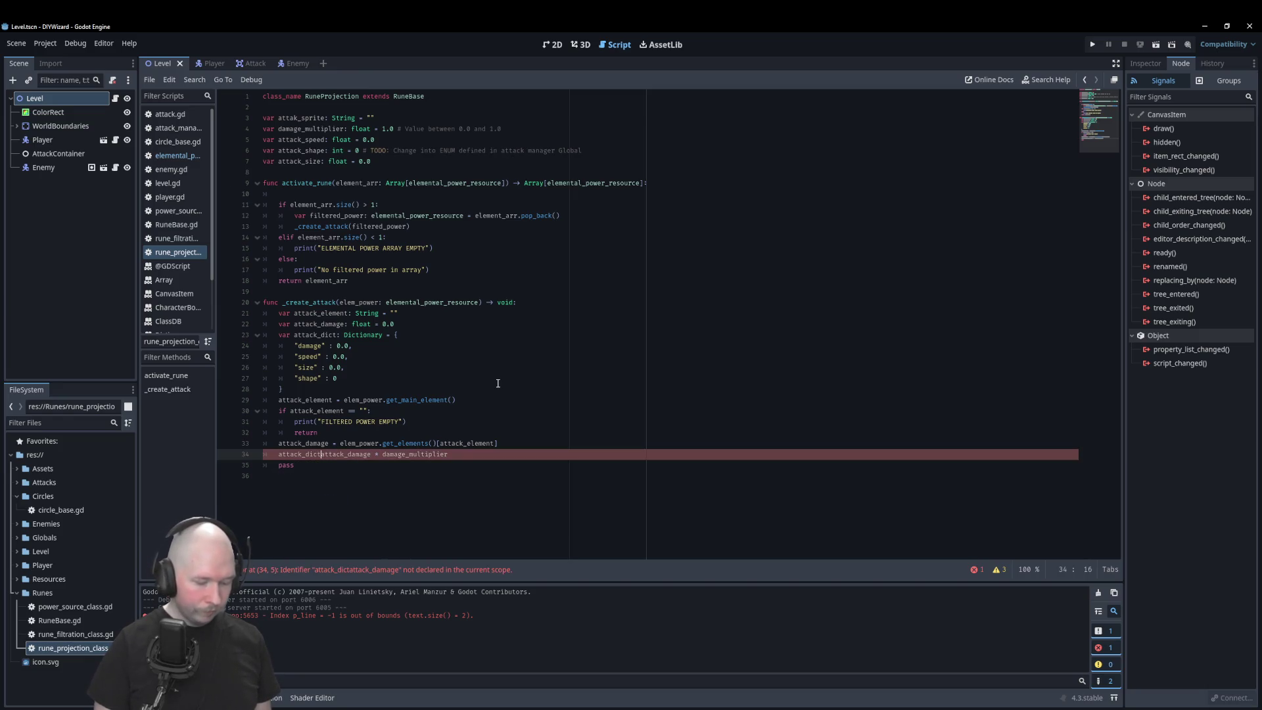
{"action": "type", "text": ". "}
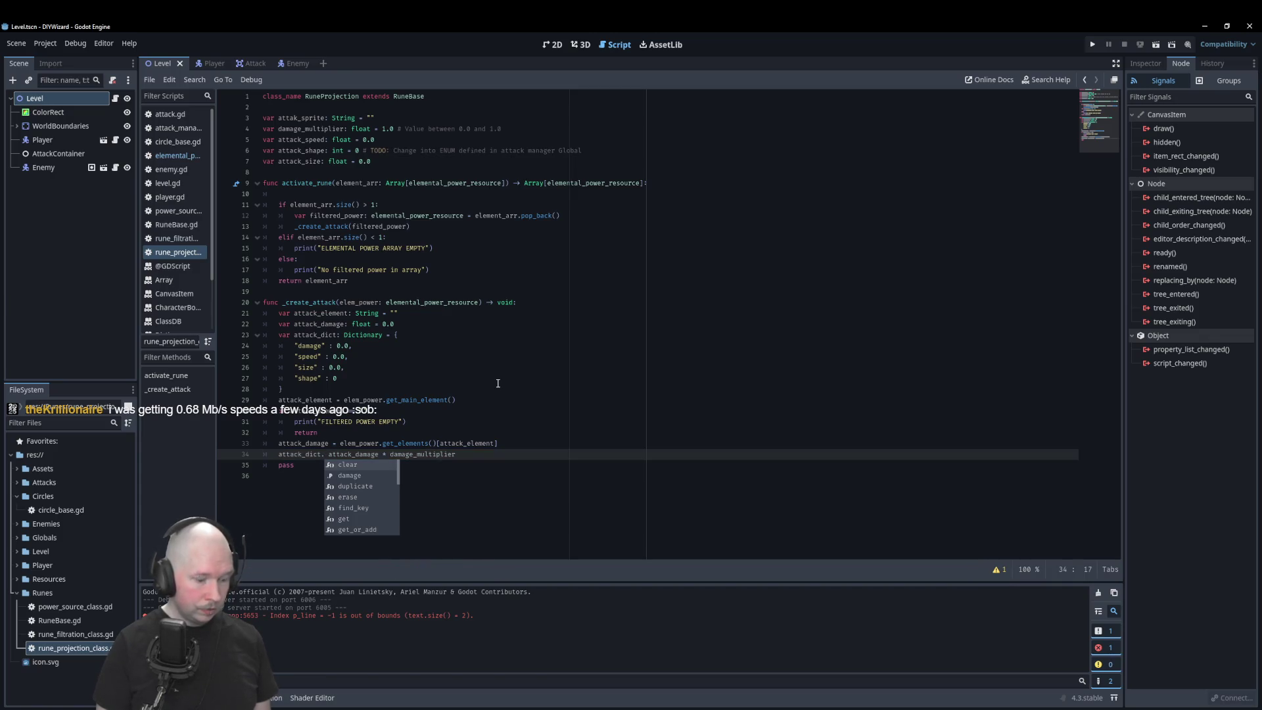
{"action": "type", "text": "dam"}
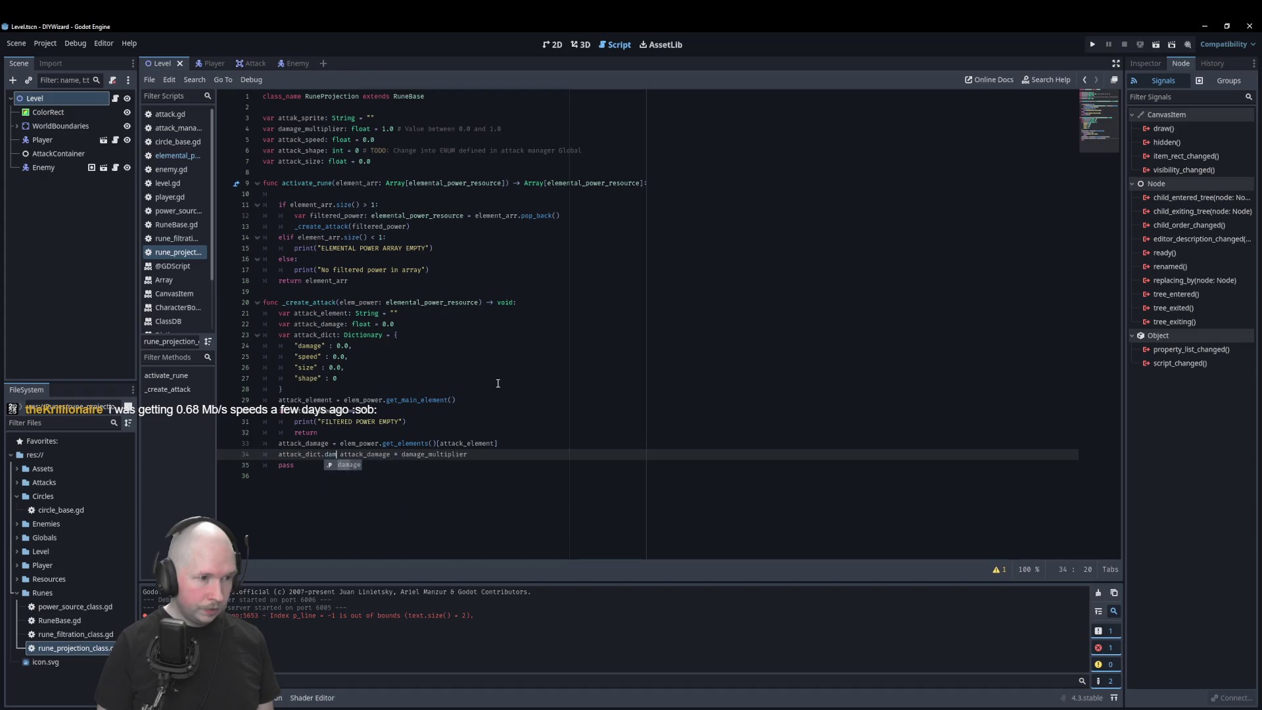
{"action": "key", "text": "Return"}
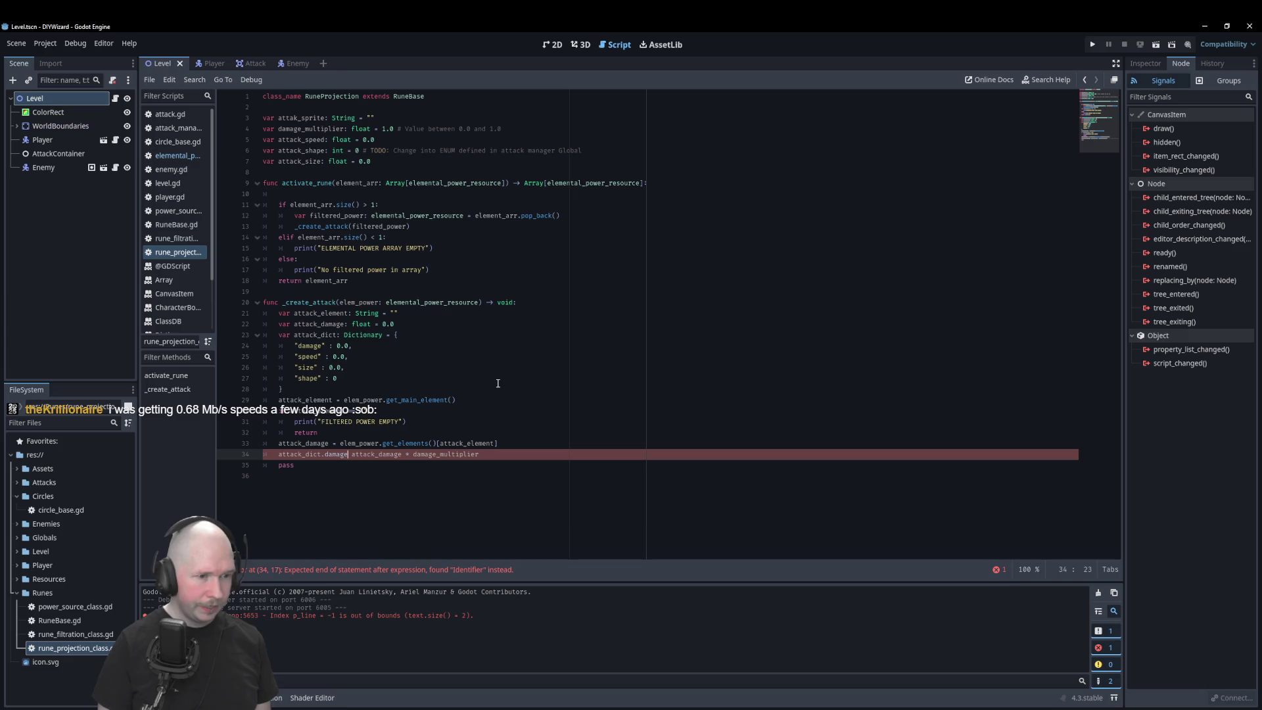
{"action": "key", "text": "BackSpace"}
{"action": "key", "text": "BackSpace"}
{"action": "key", "text": "BackSpace"}
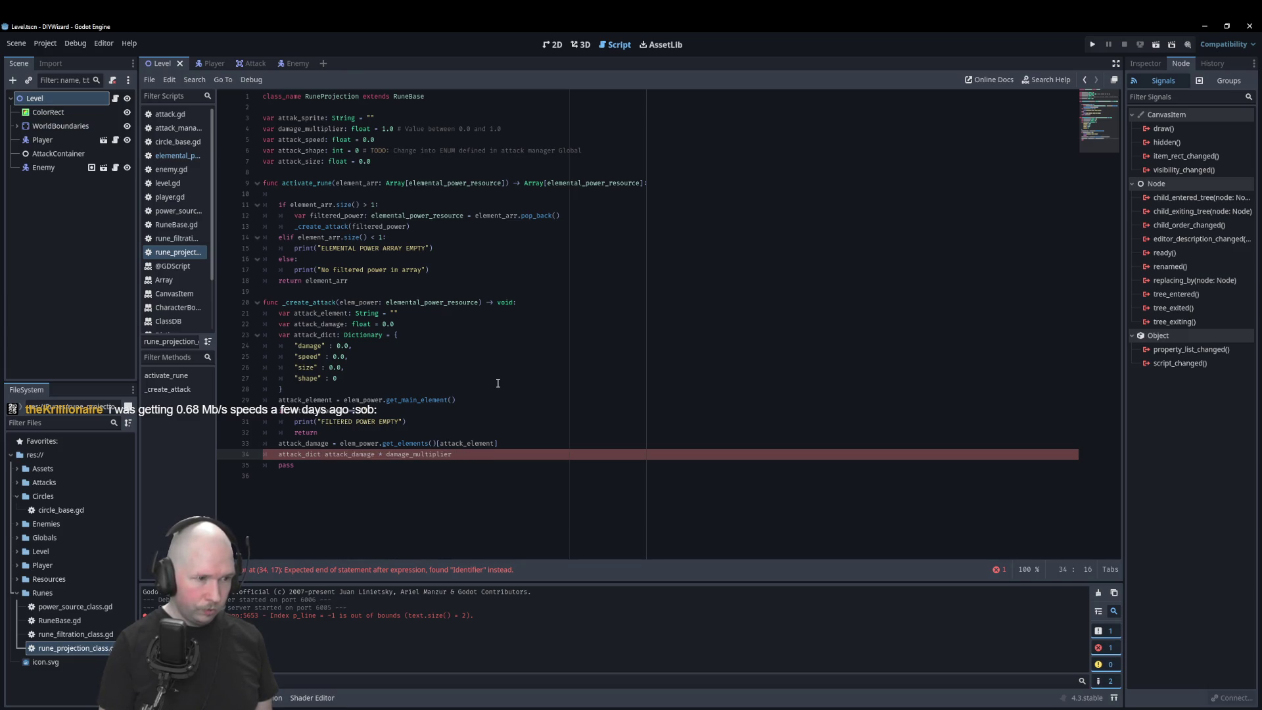
{"action": "type", "text": "["}
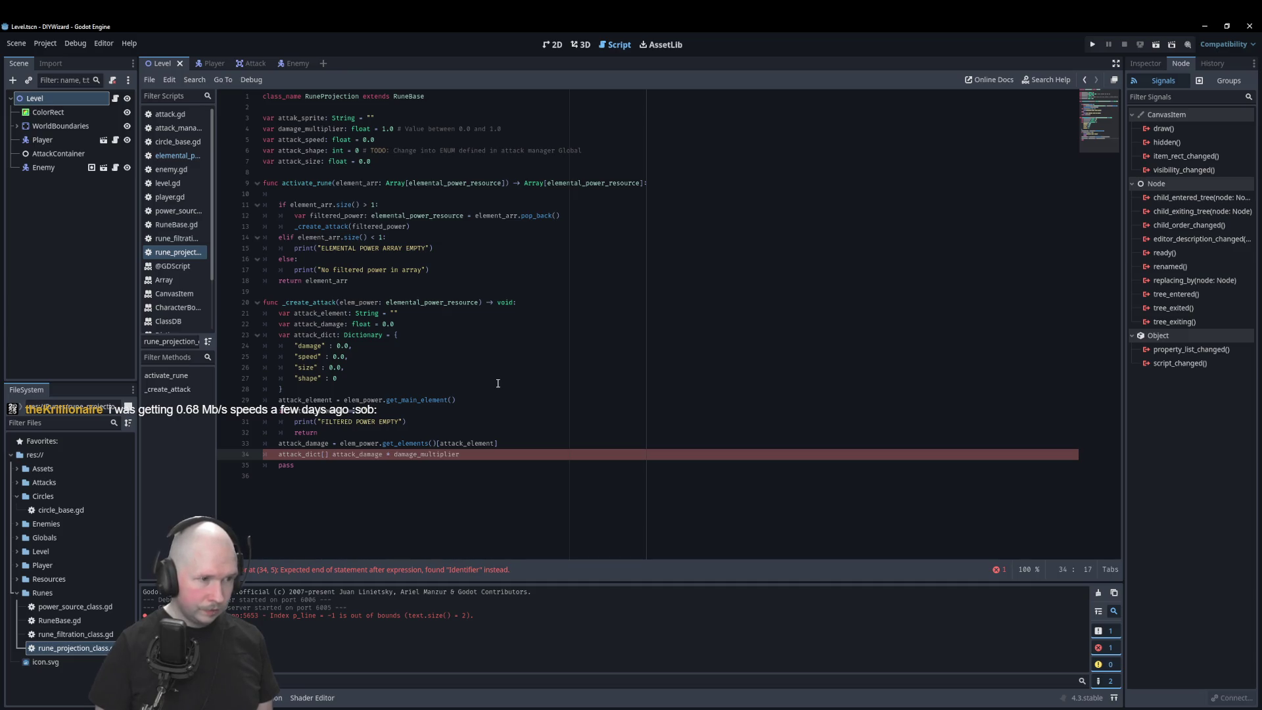
{"action": "type", "text": "\"damage"}
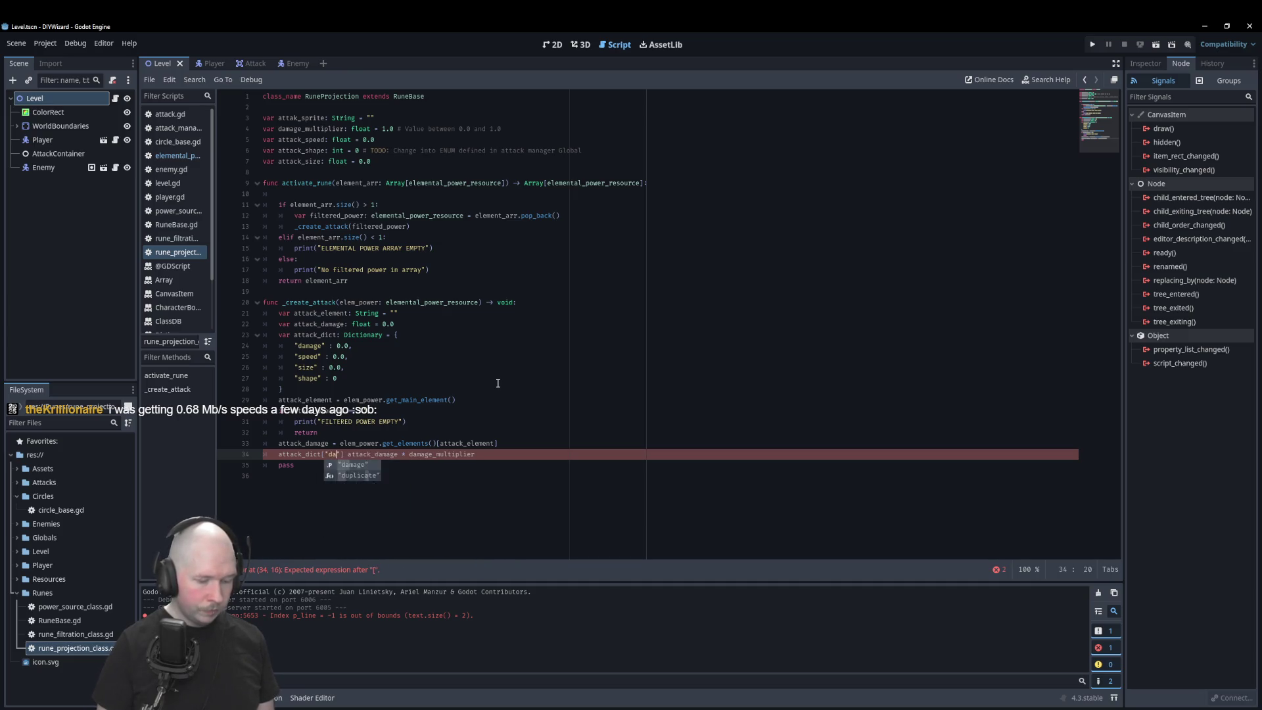
{"action": "left_click", "coordinate": [497, 381]}
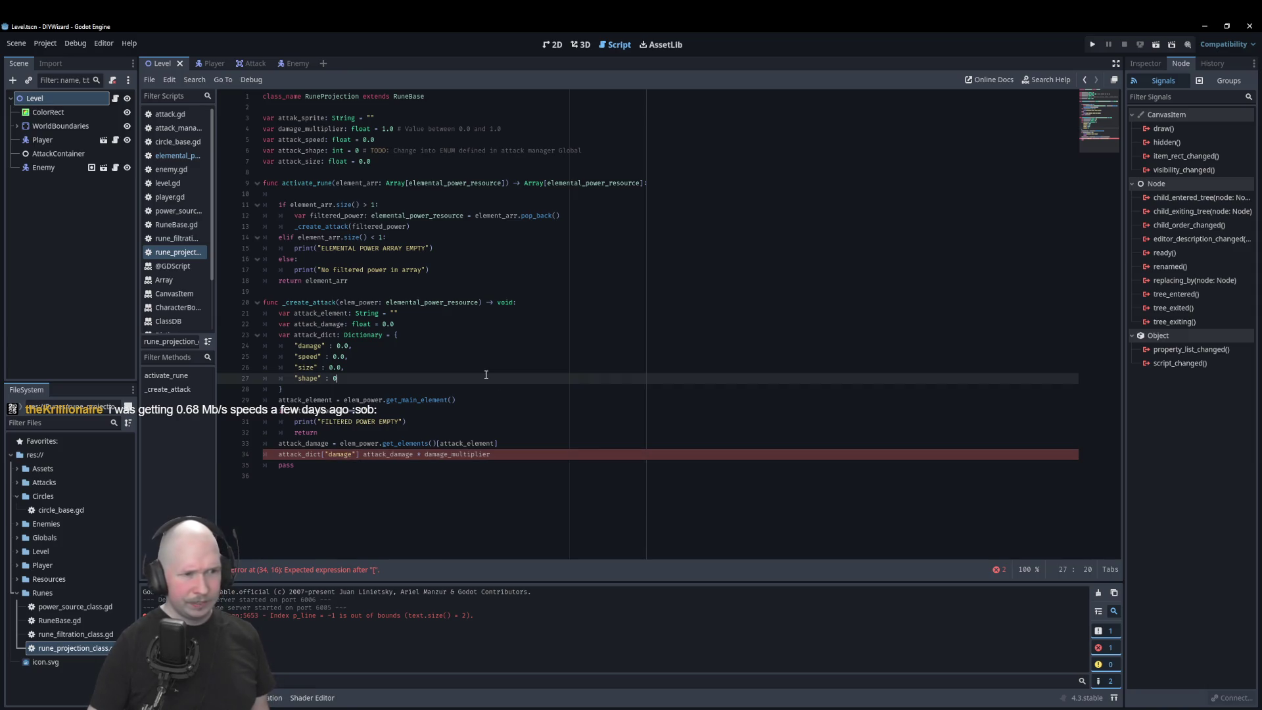
Step: Read the Dictionary class reference examples on adding keys and nested dictionaries
{"action": "left_click", "coordinate": [355, 336], "text": "ctrl"}
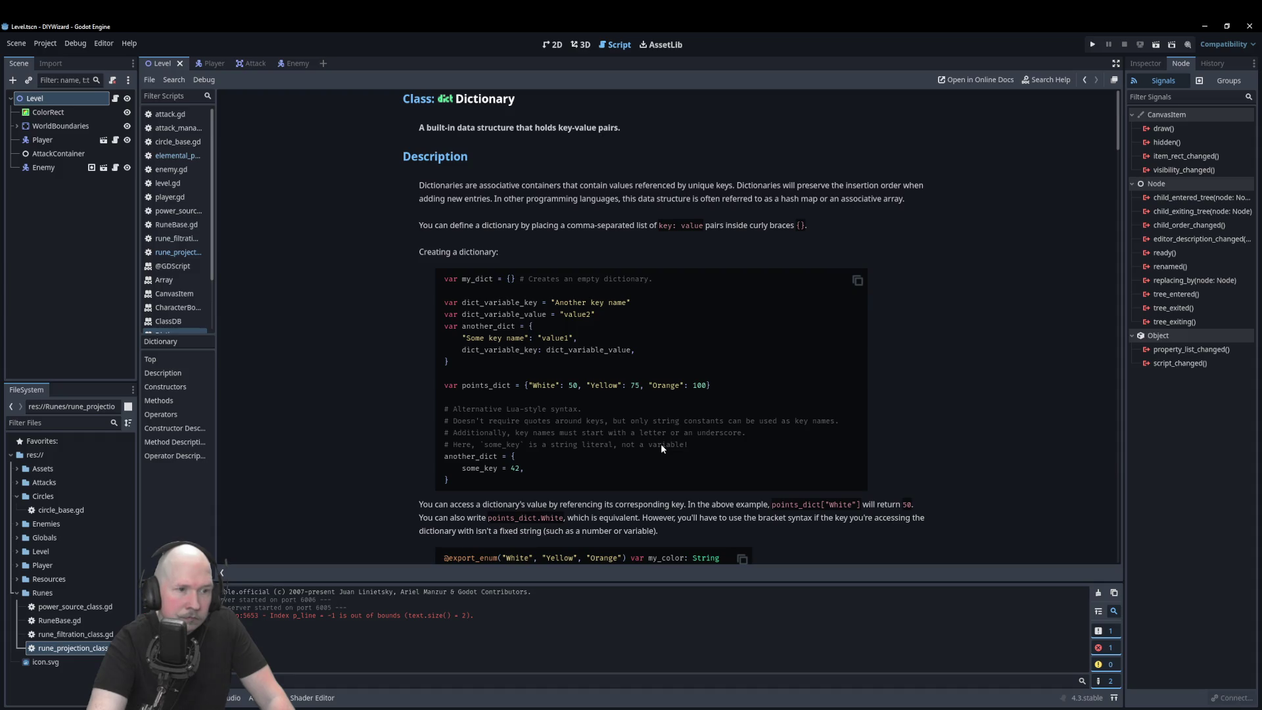
{"action": "scroll", "coordinate": [661, 447], "scroll_direction": "down", "scroll_amount": 3}
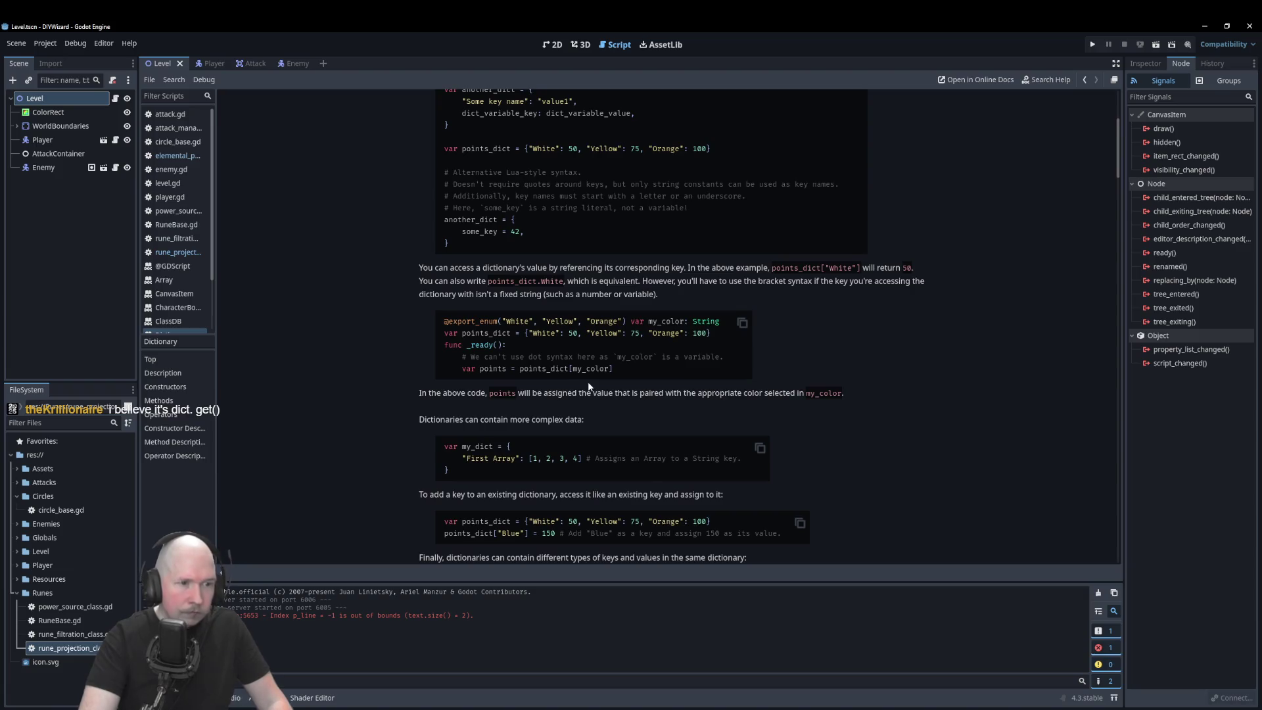
{"action": "scroll", "coordinate": [587, 381], "scroll_direction": "down", "scroll_amount": 3}
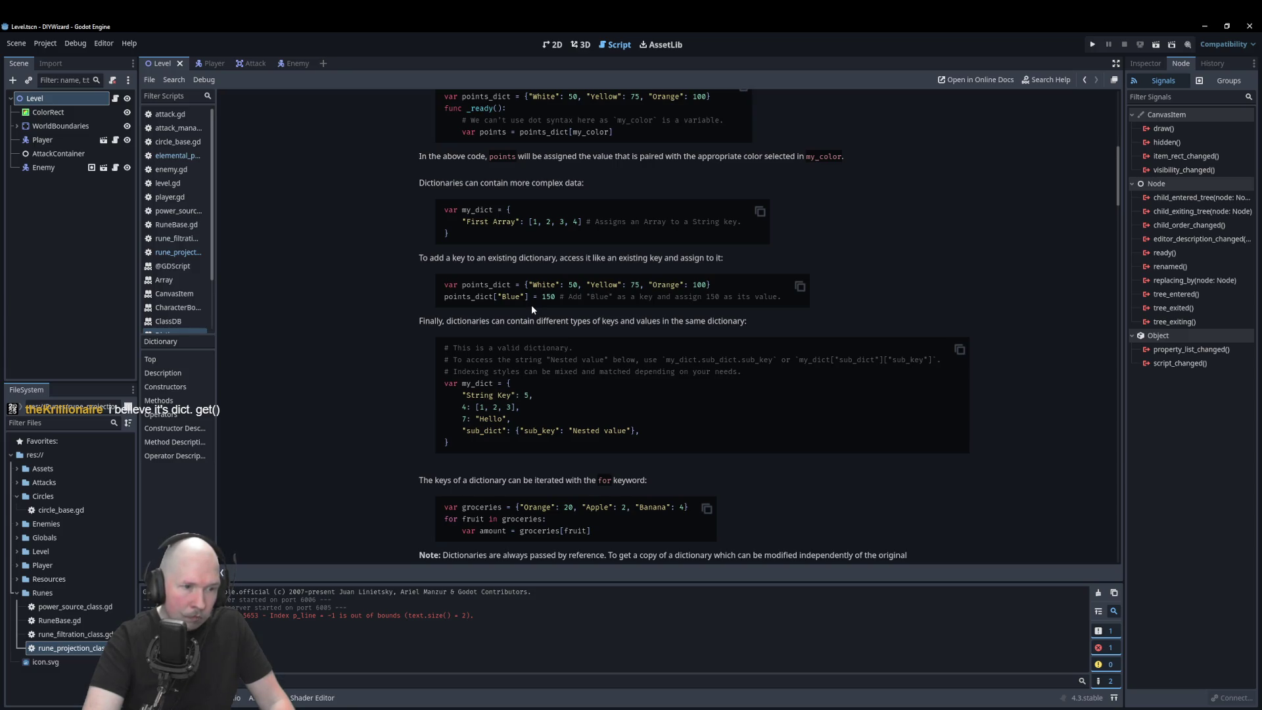
{"action": "scroll", "coordinate": [531, 305], "scroll_direction": "down", "scroll_amount": 4}
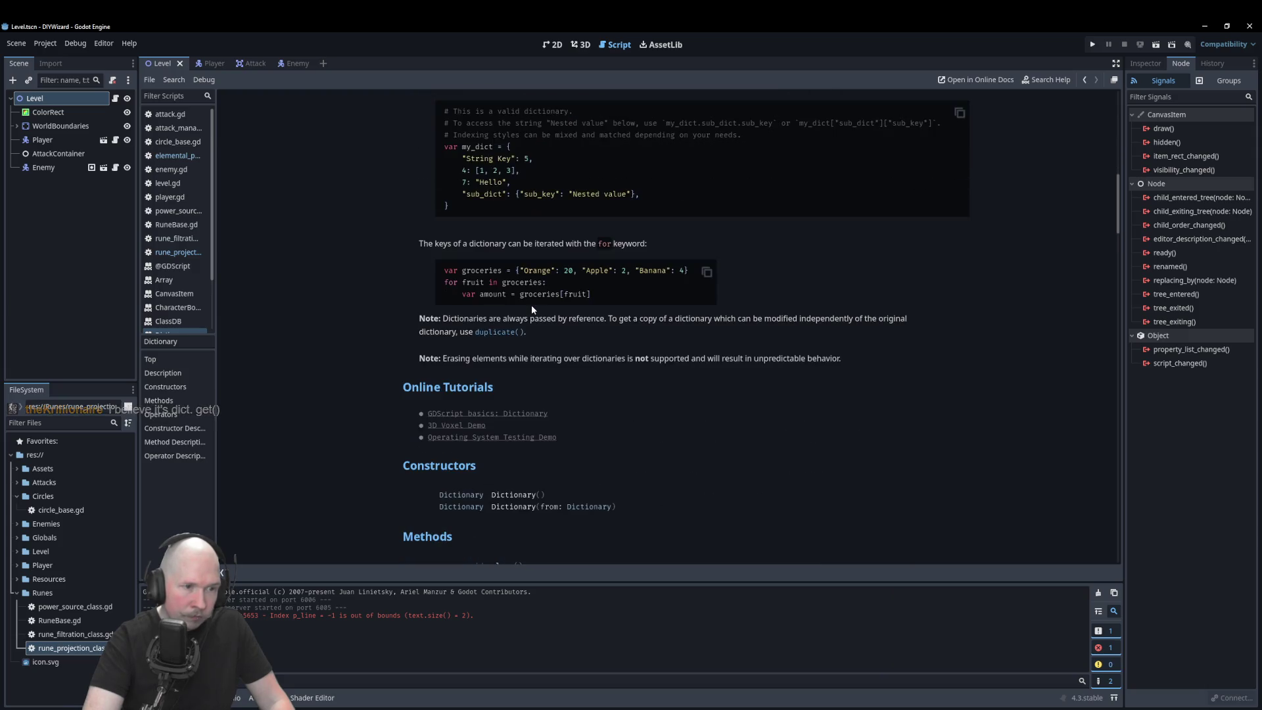
{"action": "scroll", "coordinate": [540, 370], "scroll_direction": "up", "scroll_amount": 3}
{"action": "left_click", "coordinate": [178, 251]}
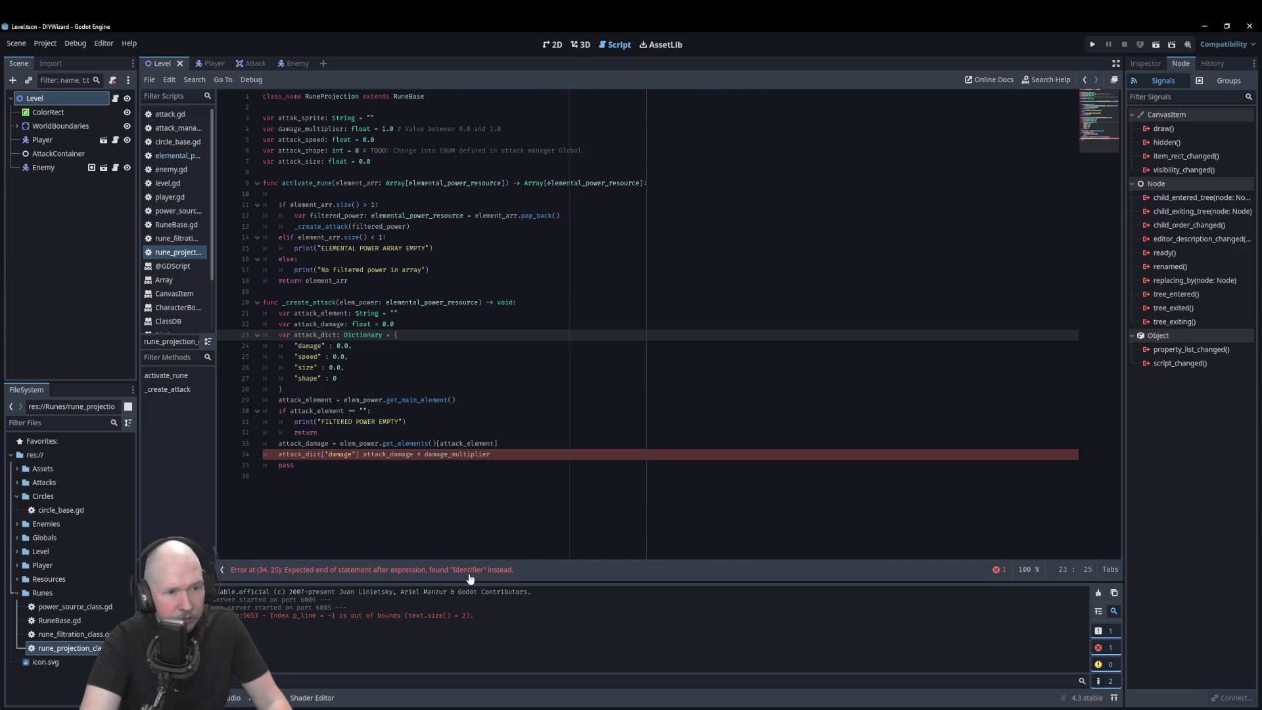
Step: Complete line 34 as attack_dict["damage"] = attack_damage * damage_multiplier and delete the placeholder pass line
{"action": "left_click", "coordinate": [364, 454]}
{"action": "type", "text": "="}
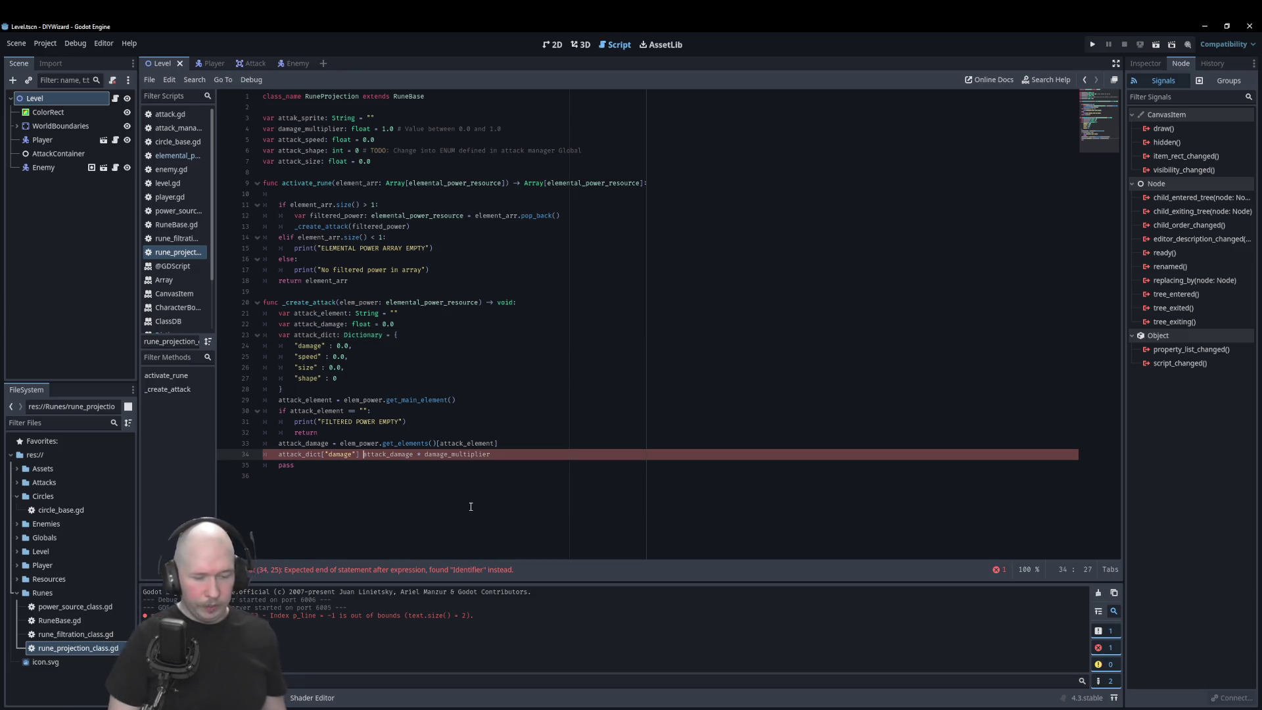
{"action": "key", "text": "End"}
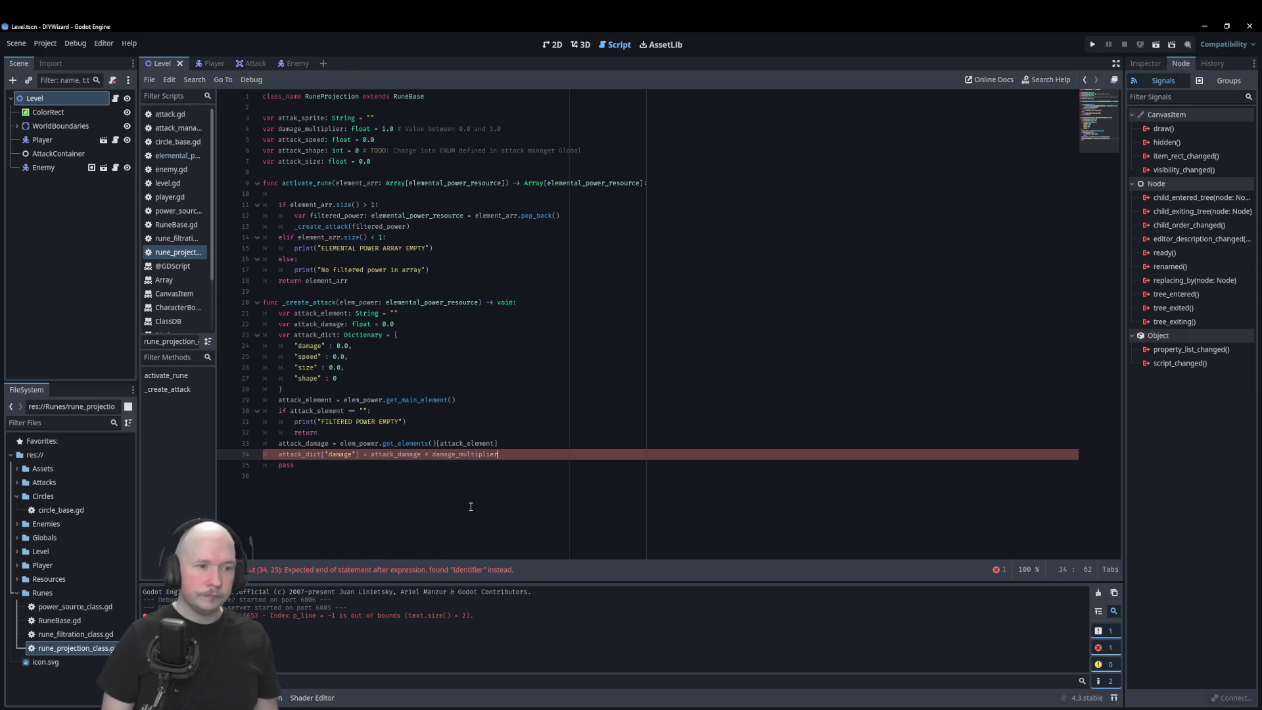
{"action": "key", "text": "Return"}
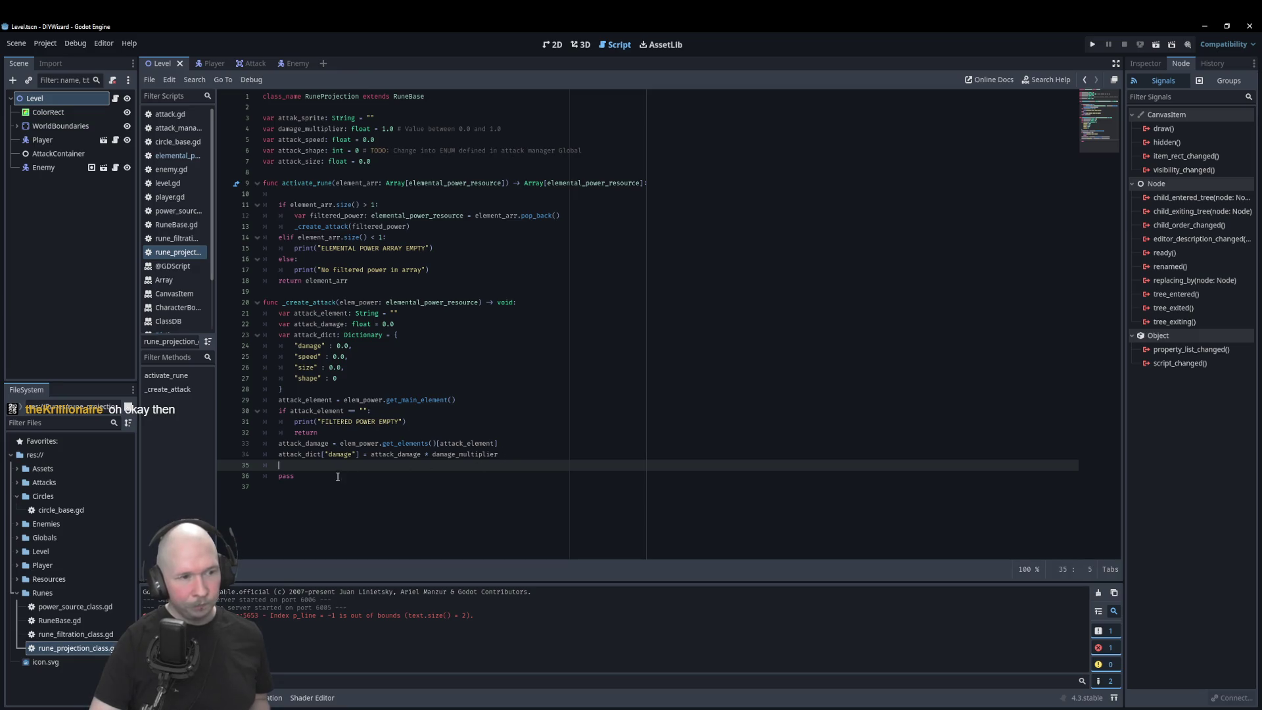
{"action": "key", "text": "shift+Down"}
{"action": "key", "text": "shift+Down"}
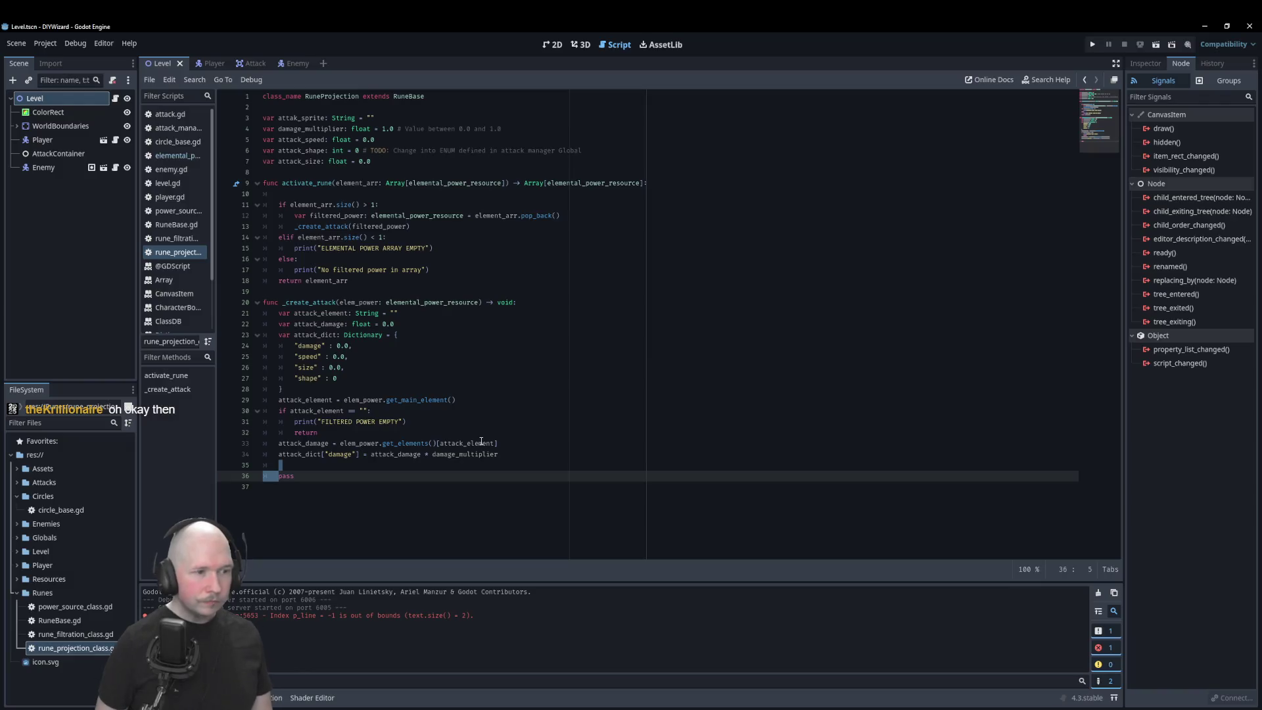
{"action": "key", "text": "Delete"}
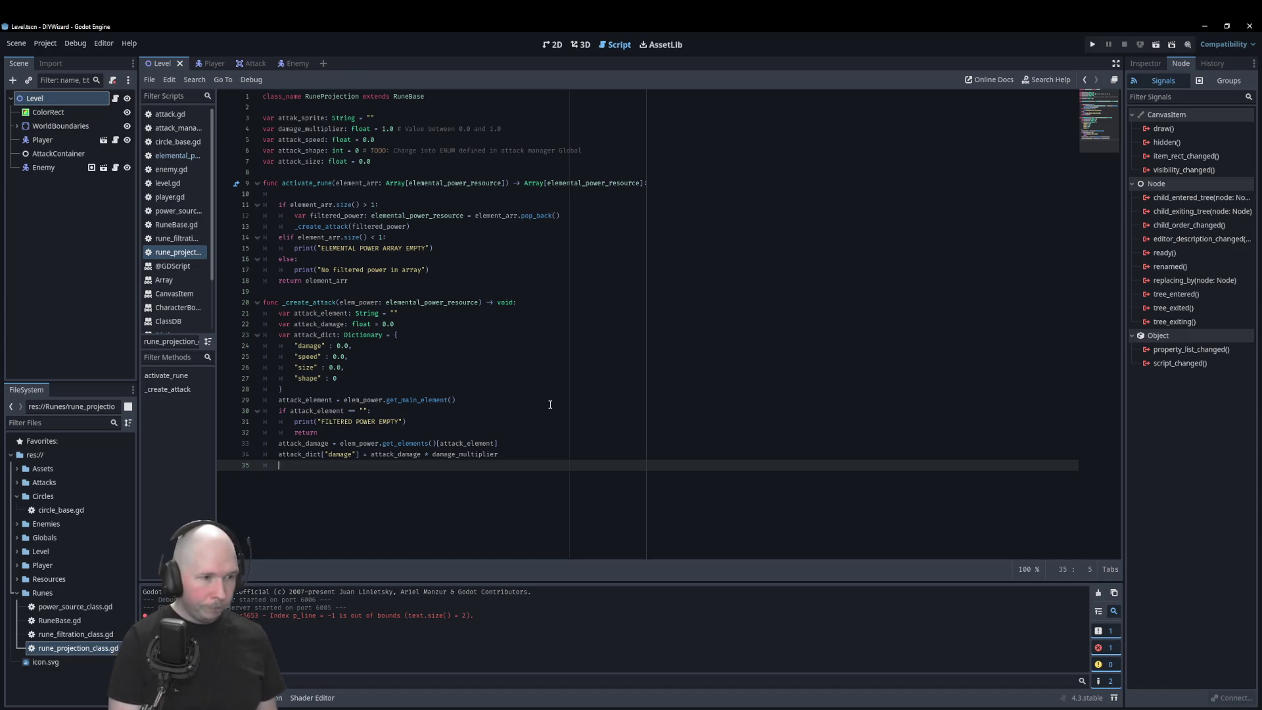
Step: Begin the next attack_dict statement on line 35 by typing 'ta'
{"action": "type", "text": "ata"}
{"action": "key", "text": "Down"}
{"action": "key", "text": "Return"}
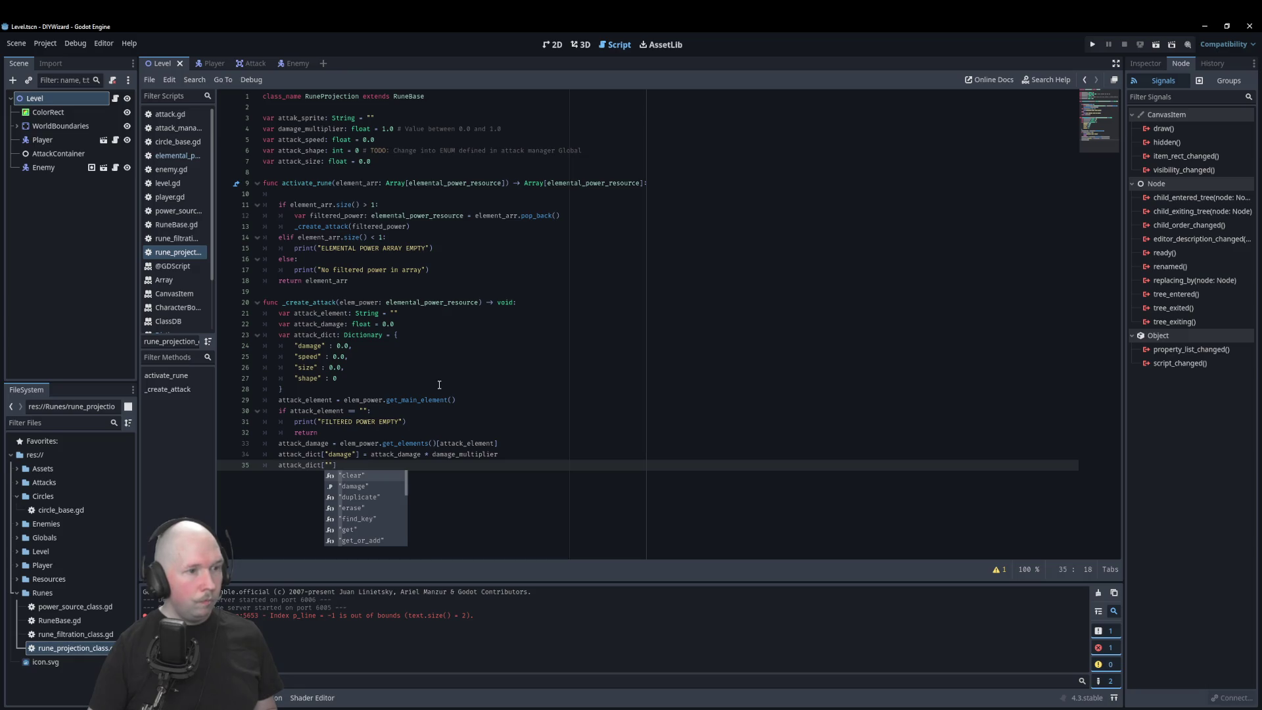
{"action": "left_click_drag", "start_coordinate": [337, 466], "coordinate": [267, 466]}
{"action": "key", "text": "BackSpace"}
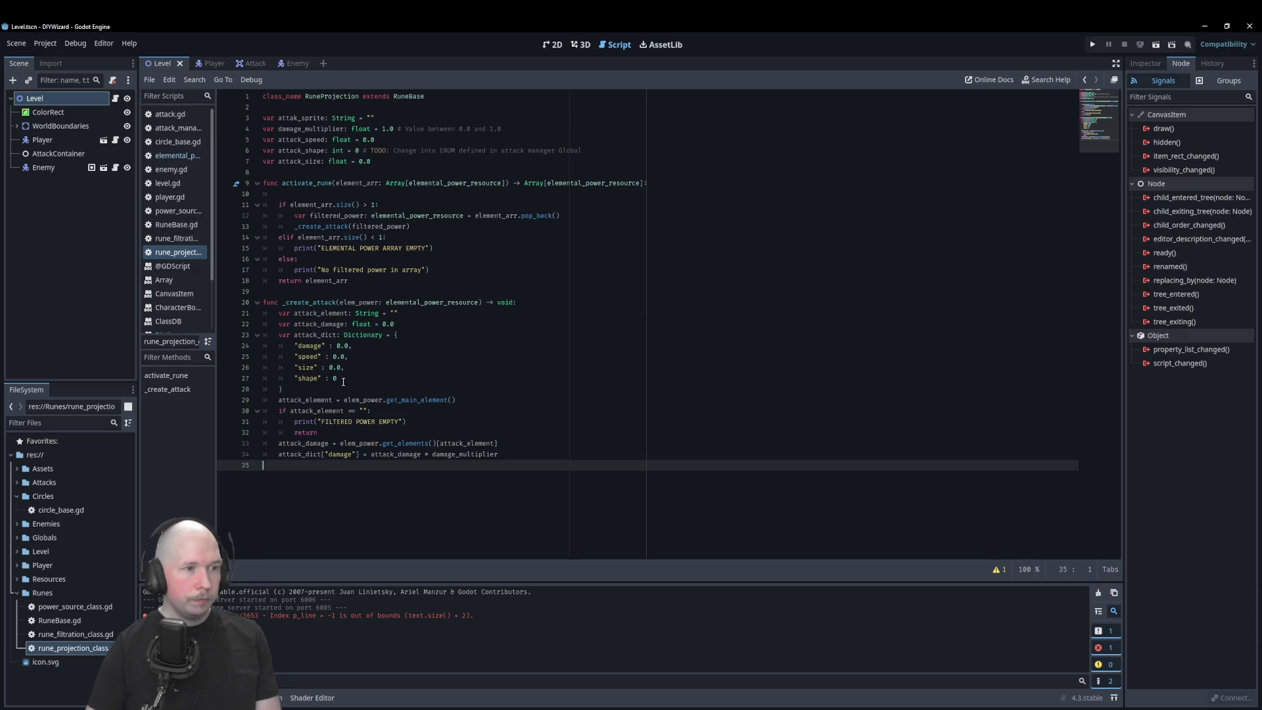
{"action": "left_click", "coordinate": [343, 356]}
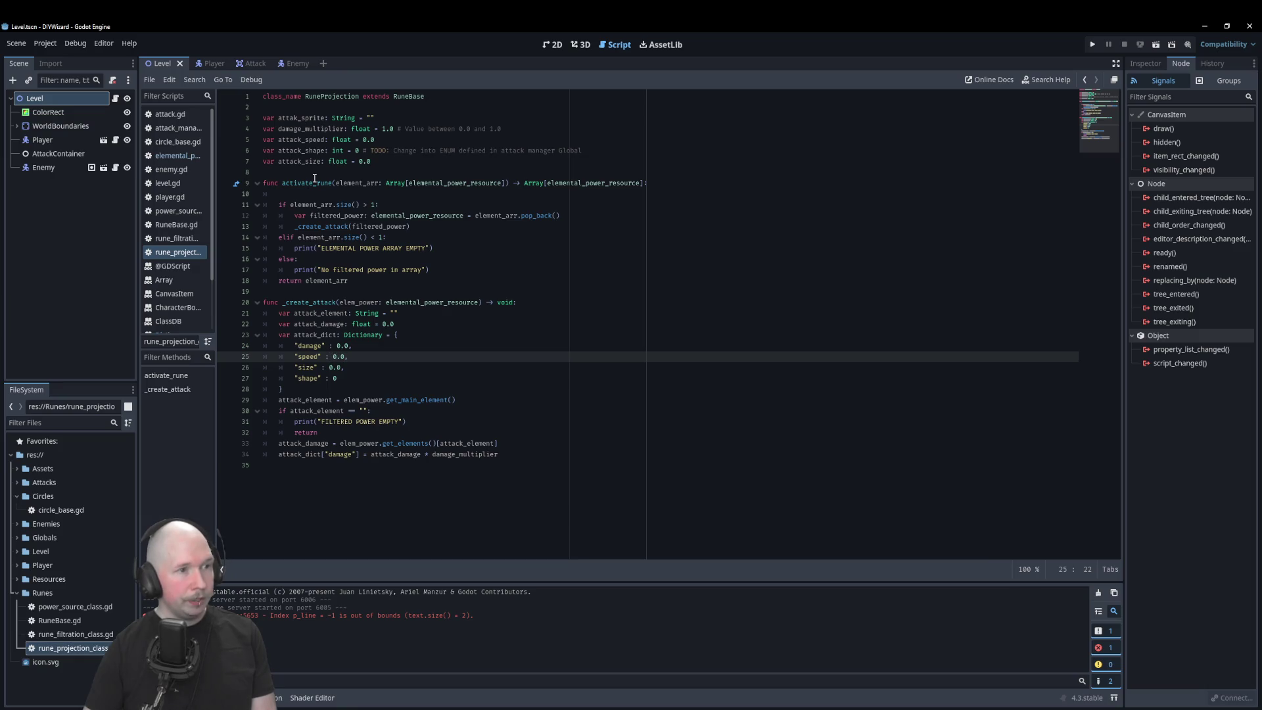
Step: Replace the "speed" entry's 0.0 placeholder with attack_speed using autocomplete
{"action": "key", "text": "BackSpace"}
{"action": "key", "text": "BackSpace"}
{"action": "key", "text": "BackSpace"}
{"action": "key", "text": "Delete"}
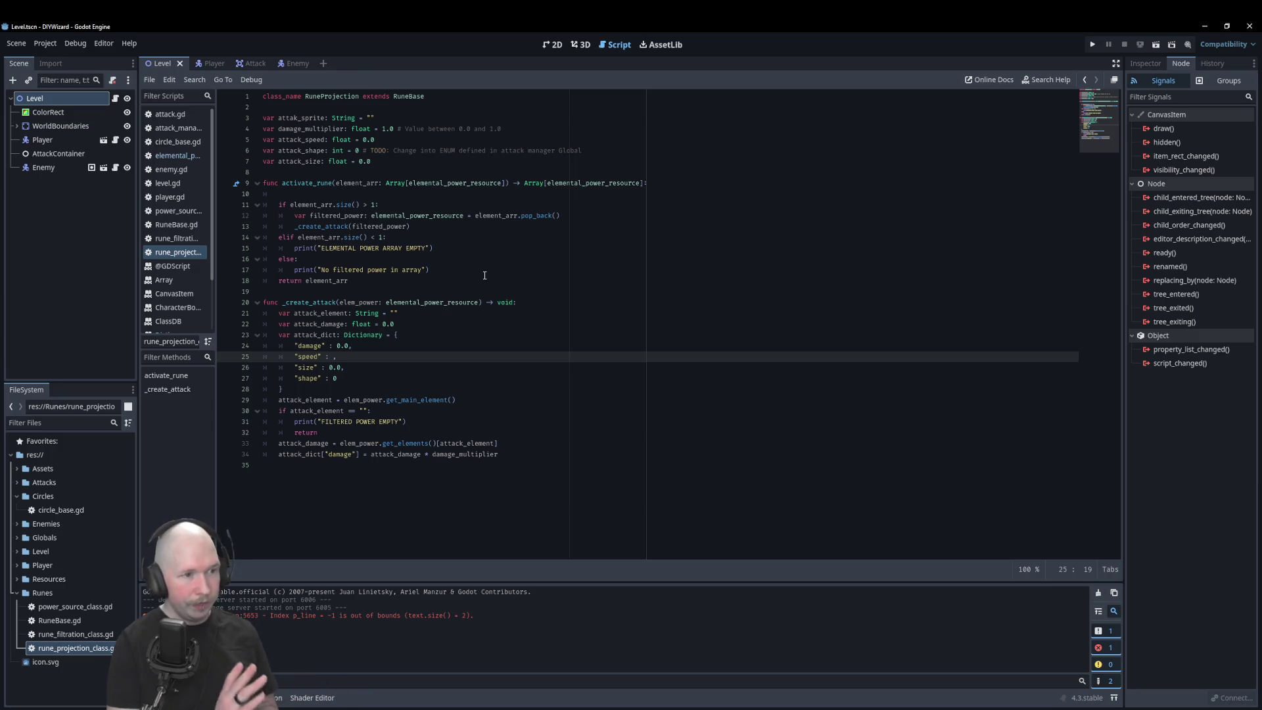
{"action": "type", "text": "atta"}
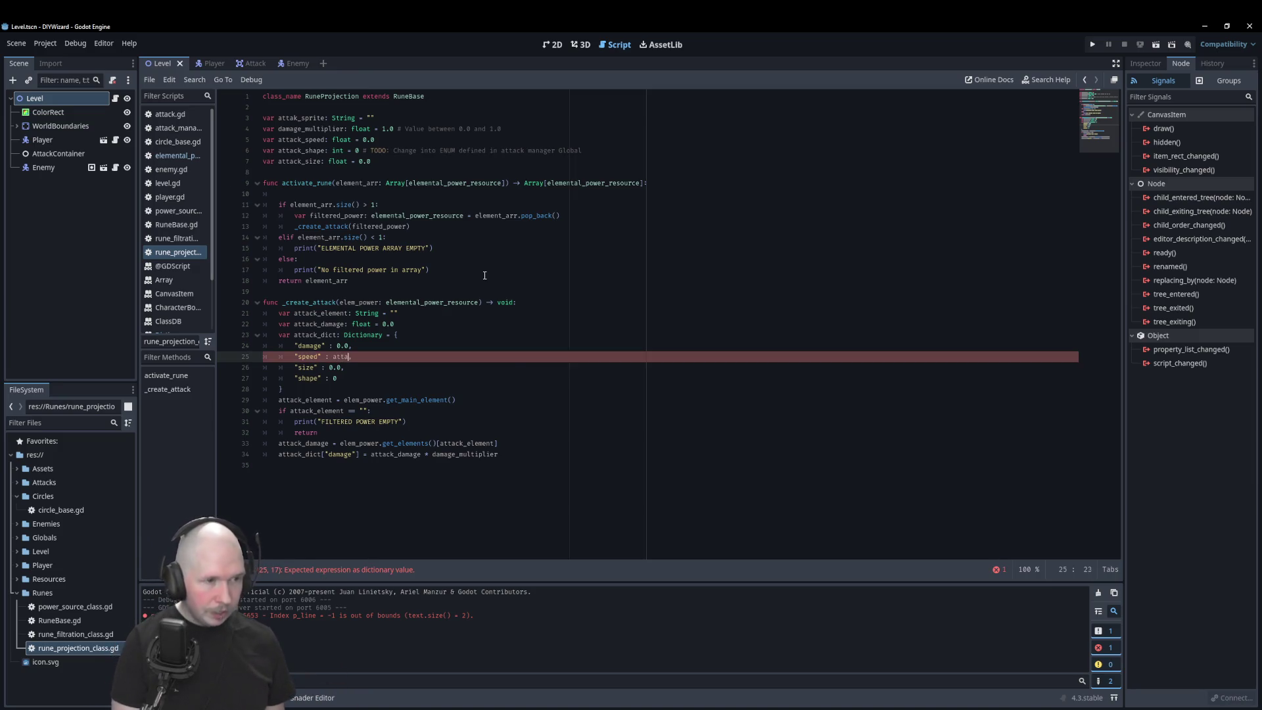
{"action": "key", "text": "Down"}
{"action": "key", "text": "Down"}
{"action": "key", "text": "Down"}
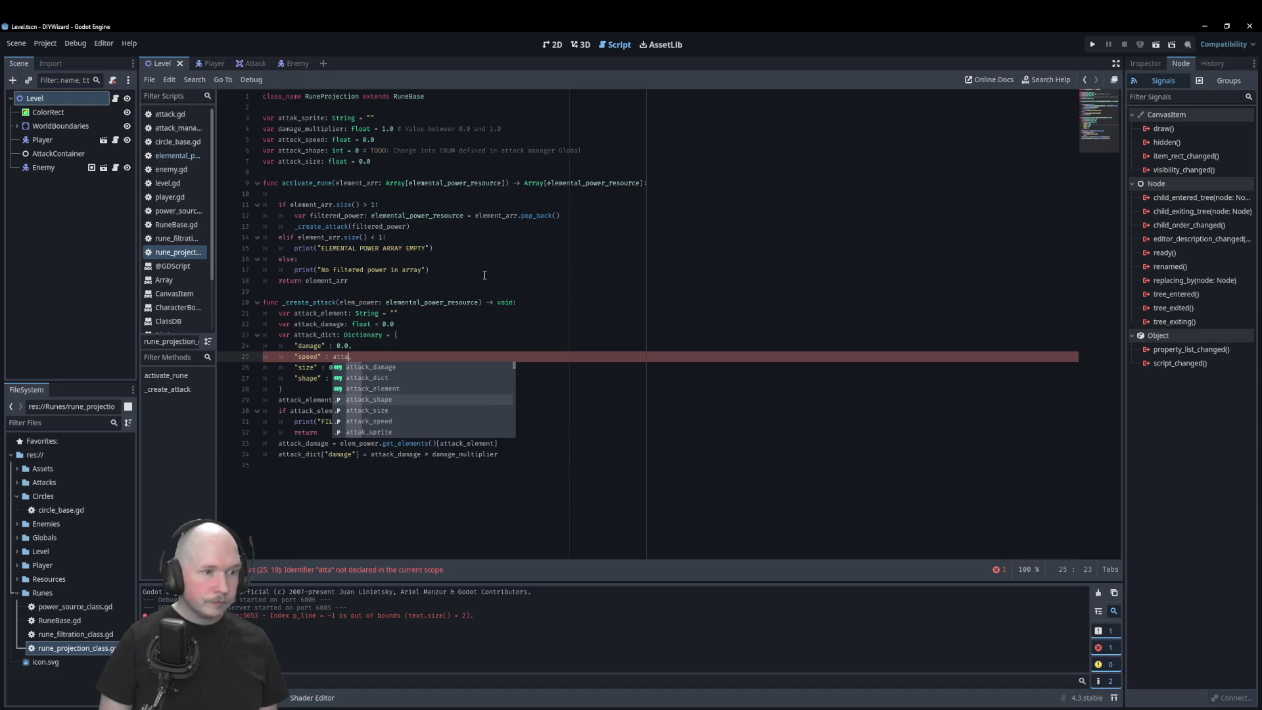
{"action": "key", "text": "Return"}
{"action": "key", "text": "alt+Tab"}
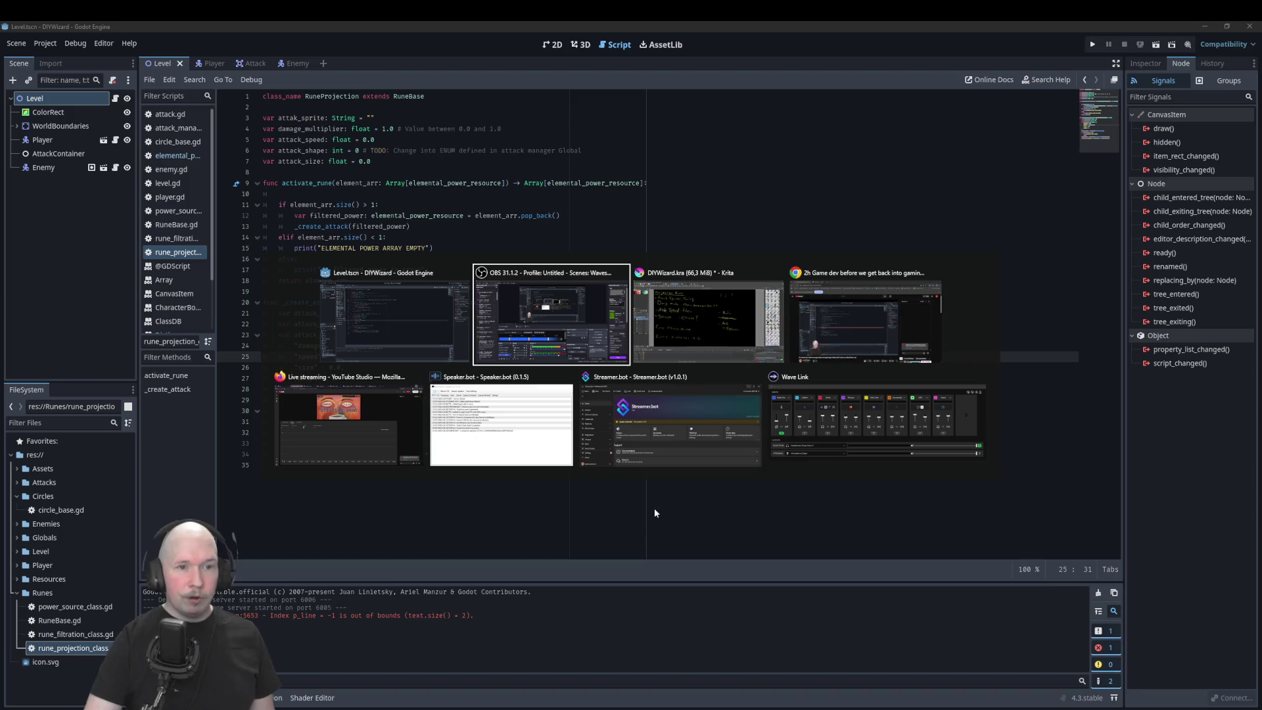
{"action": "left_click", "coordinate": [839, 174]}
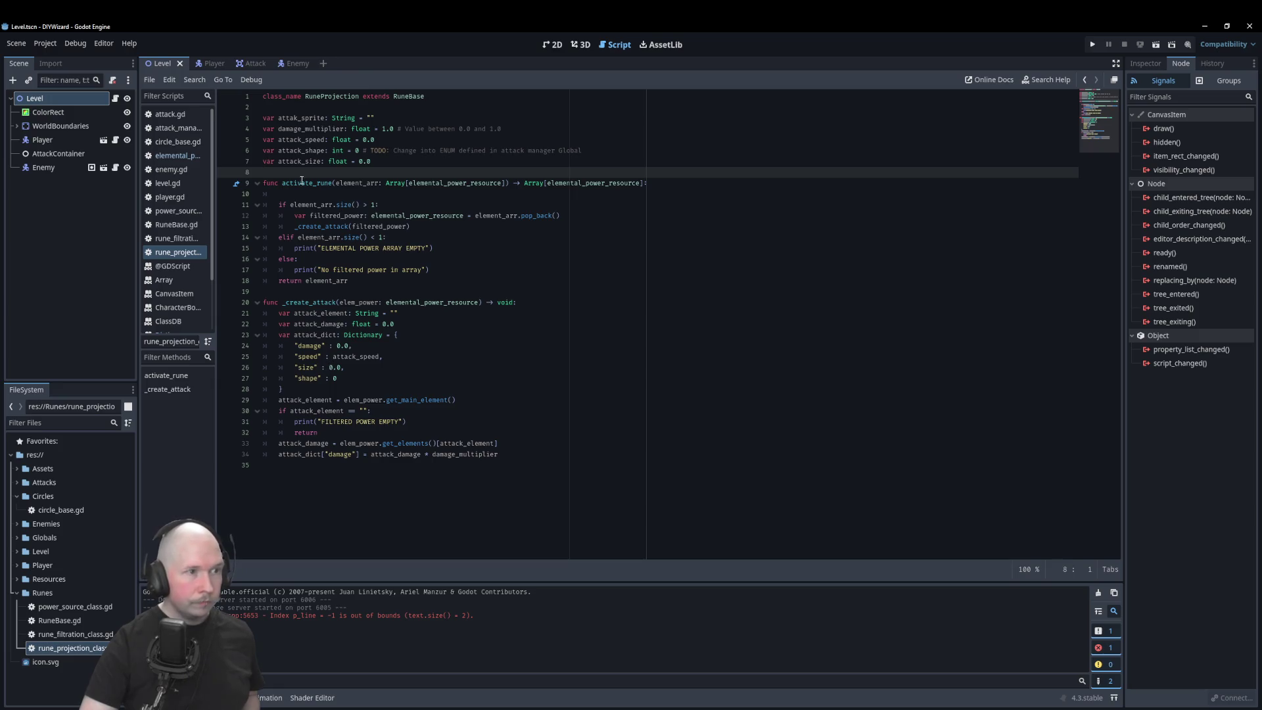
Step: Set the "size" and "shape" values to attack_size and attack_shape, then add a line after the damage assignment
{"action": "left_click", "coordinate": [295, 160]}
{"action": "double_click", "coordinate": [295, 160]}
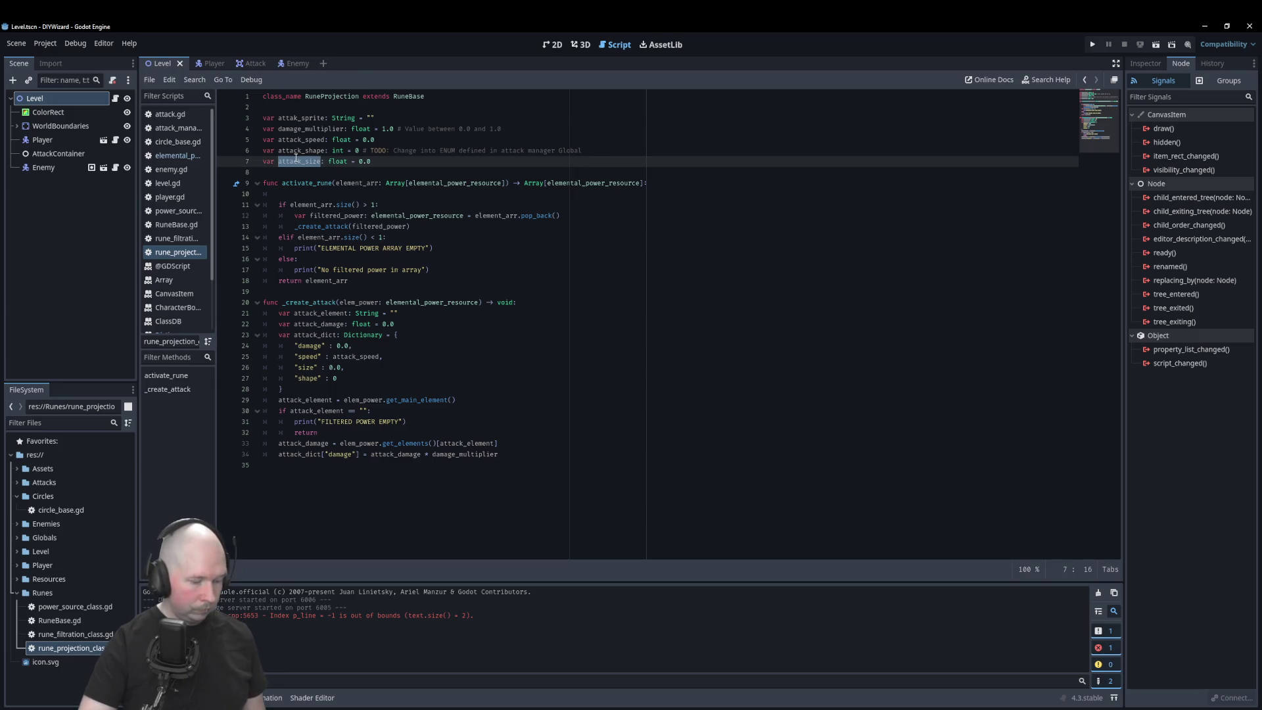
{"action": "left_click", "coordinate": [342, 367]}
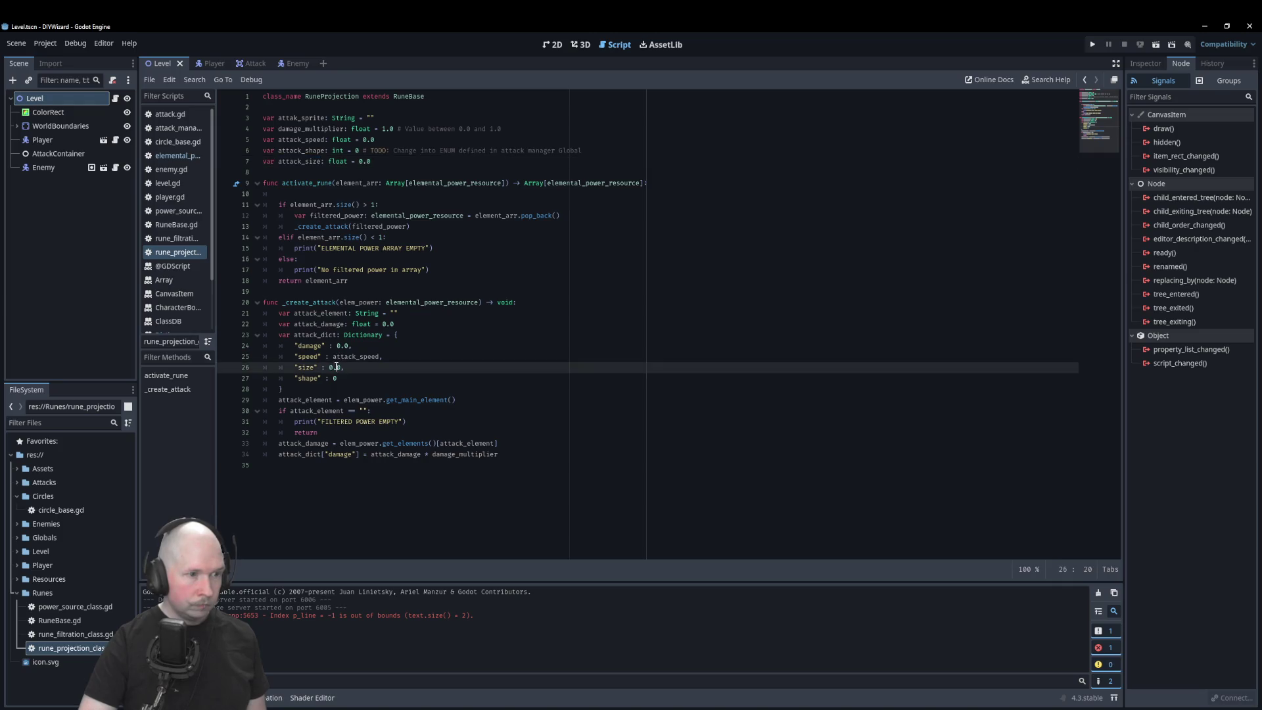
{"action": "type", "text": "attack_size"}
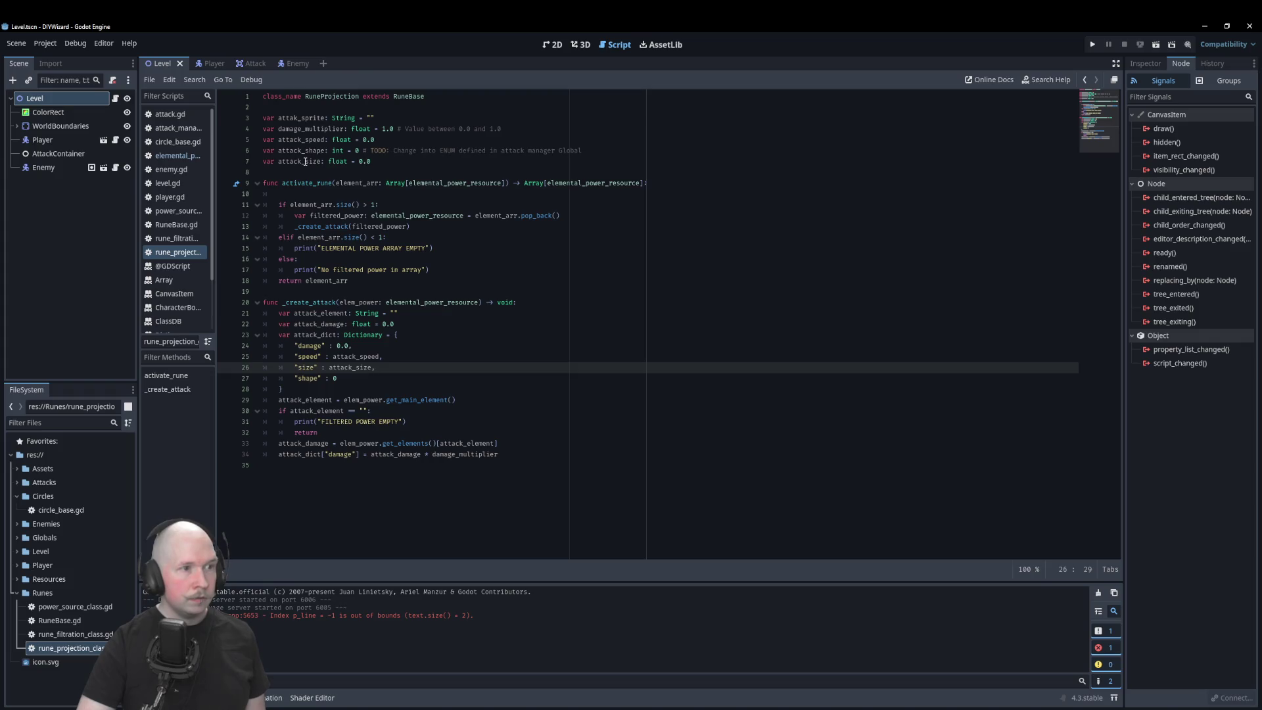
{"action": "double_click", "coordinate": [305, 150]}
{"action": "key", "text": "ctrl+c"}
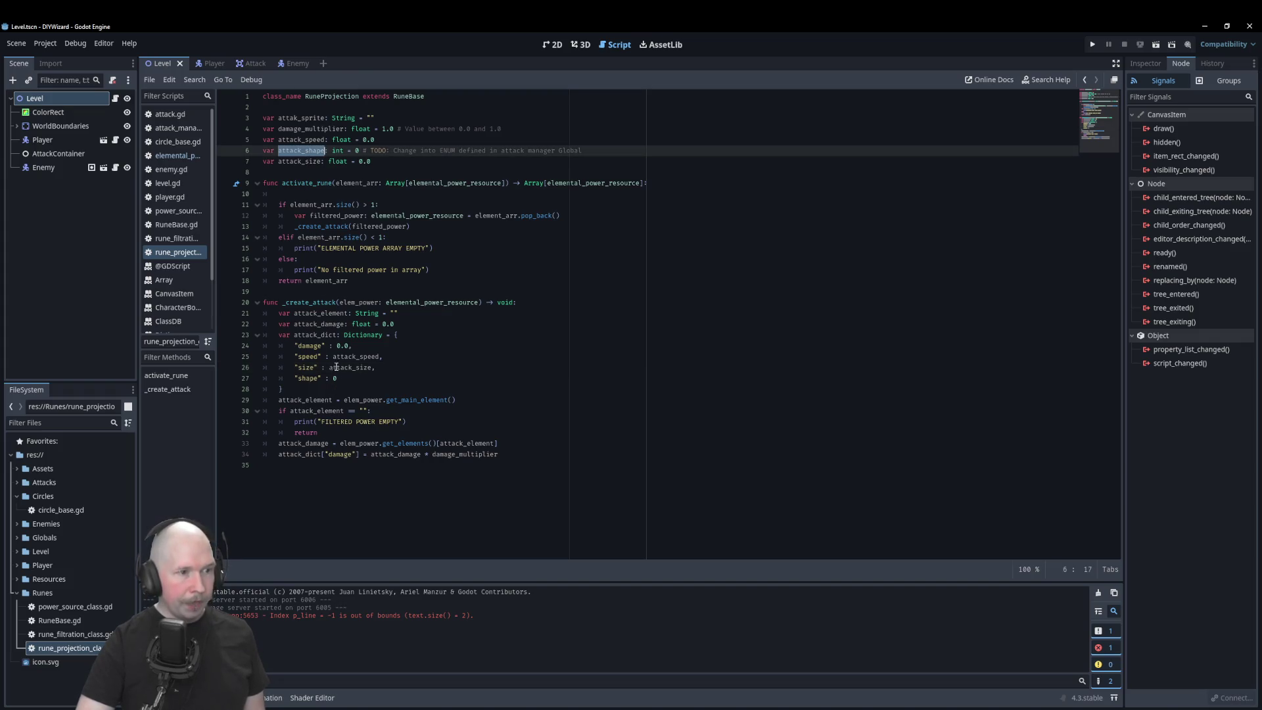
{"action": "double_click", "coordinate": [335, 379]}
{"action": "key", "text": "ctrl+v"}
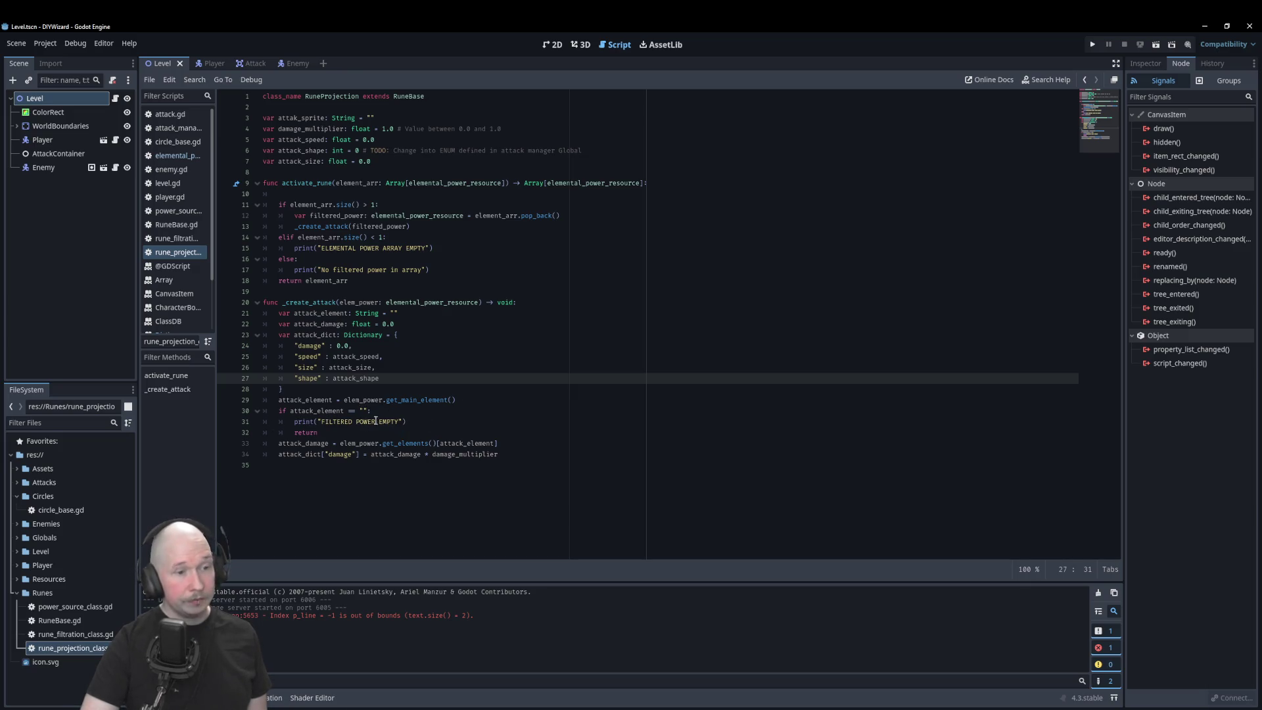
{"action": "left_click", "coordinate": [550, 456]}
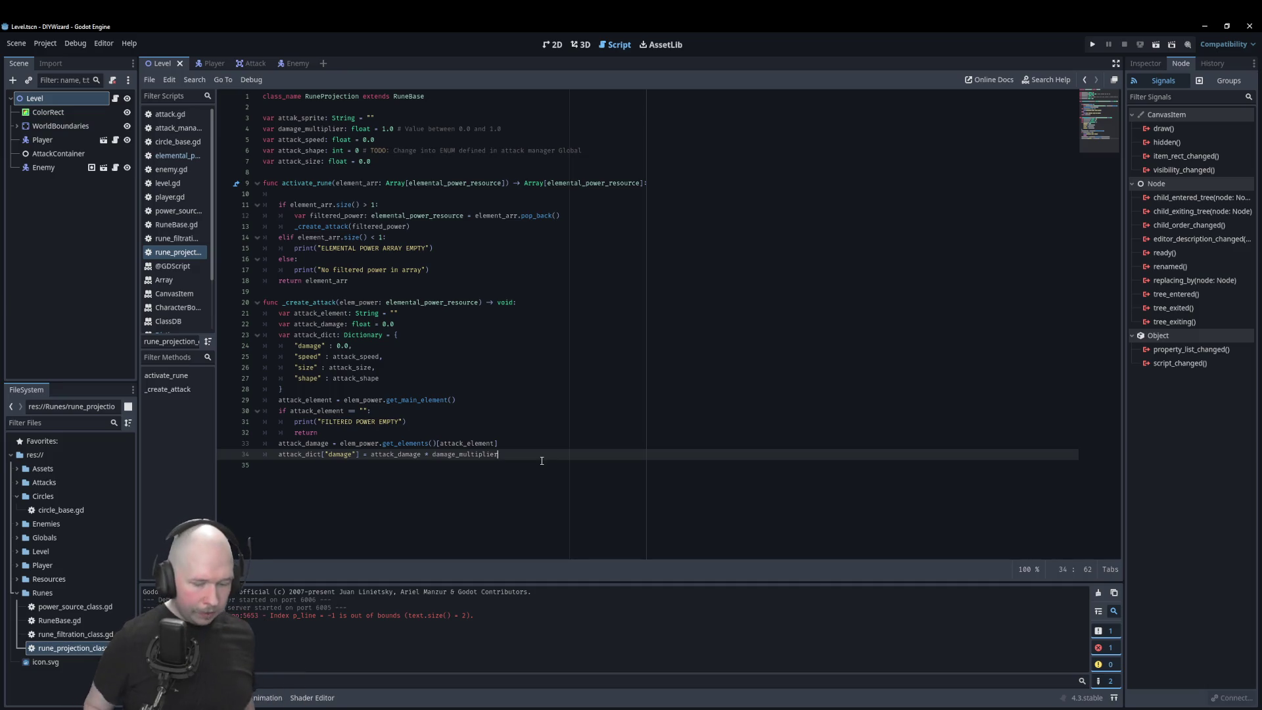
{"action": "key", "text": "Return"}
Step: Type AttackManager on line 35, then declare generate_attack(attack_dict: Dictionary) -> void in attack_manager.gd
{"action": "type", "text": "Atta"}
{"action": "key", "text": "Return"}
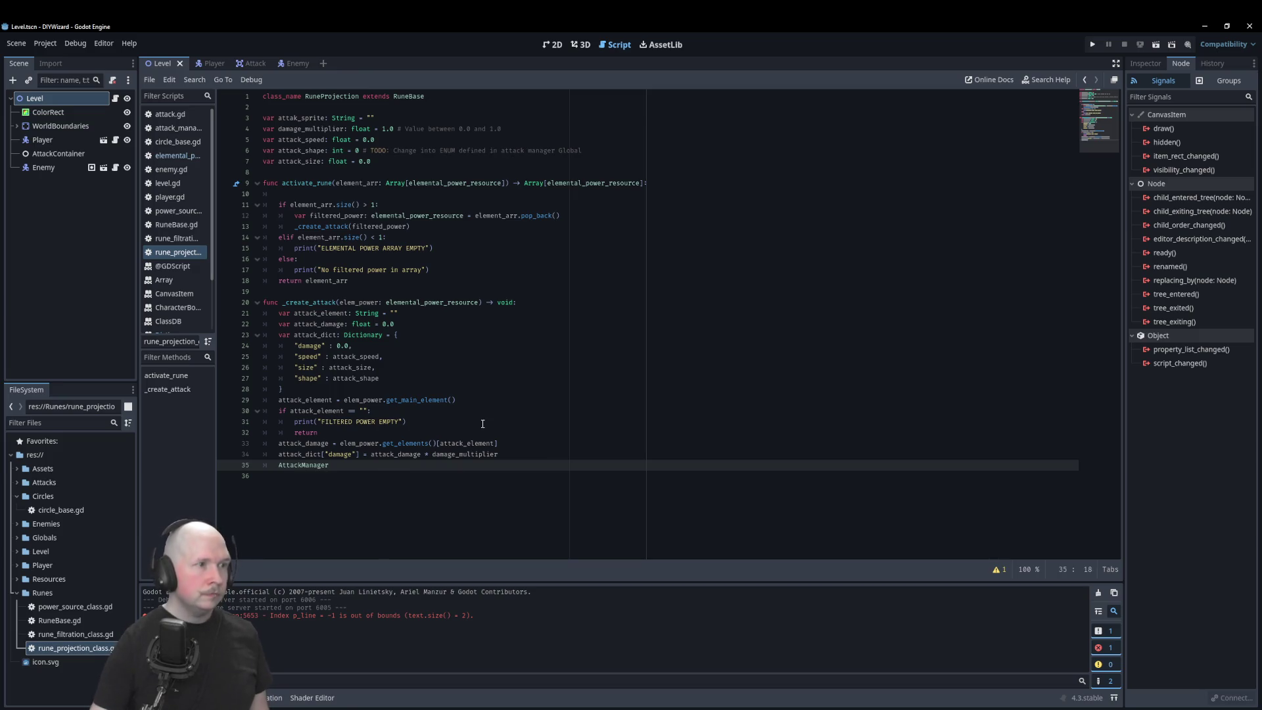
{"action": "left_click", "coordinate": [172, 128]}
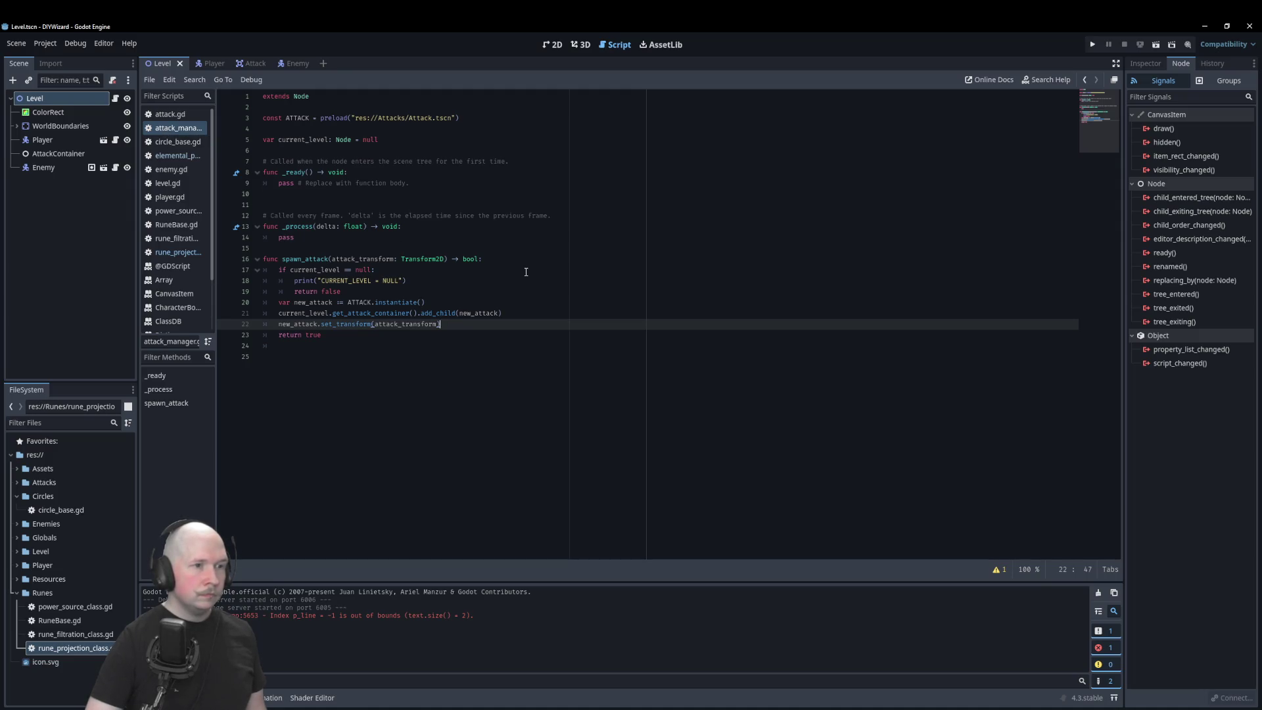
{"action": "left_click", "coordinate": [466, 362]}
{"action": "key", "text": "Return"}
{"action": "type", "text": "func "}
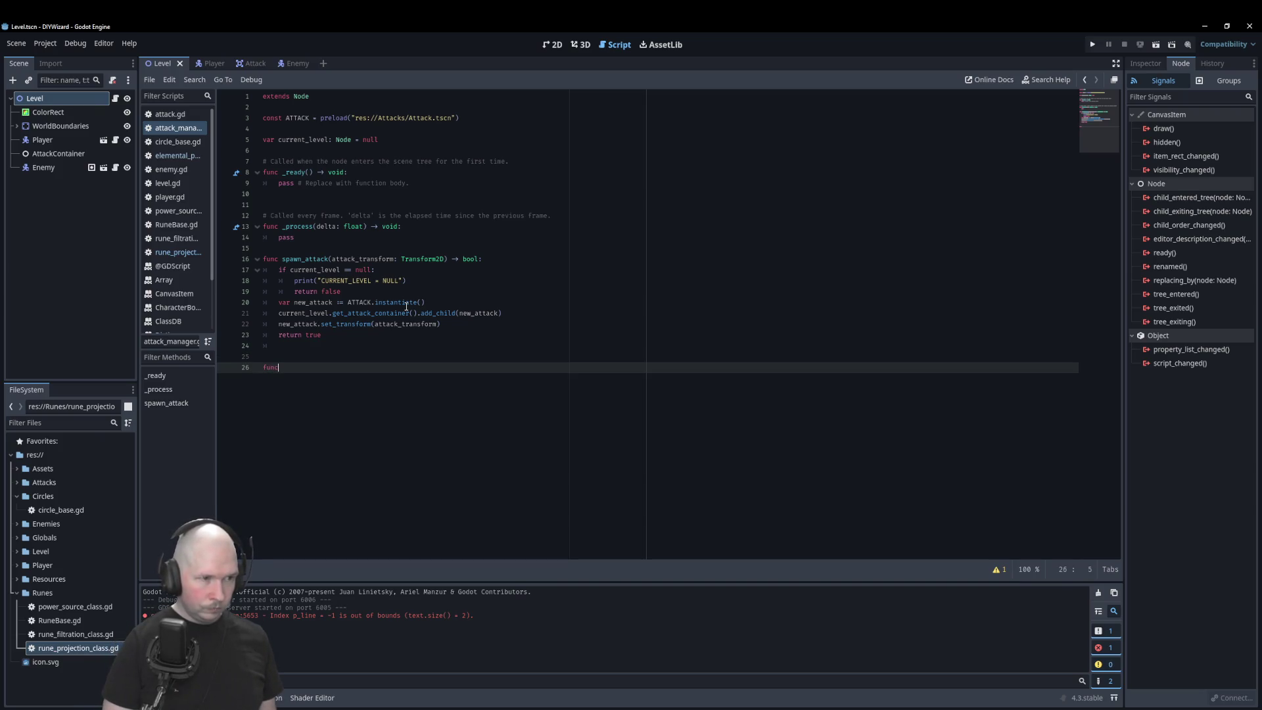
{"action": "type", "text": "generate"}
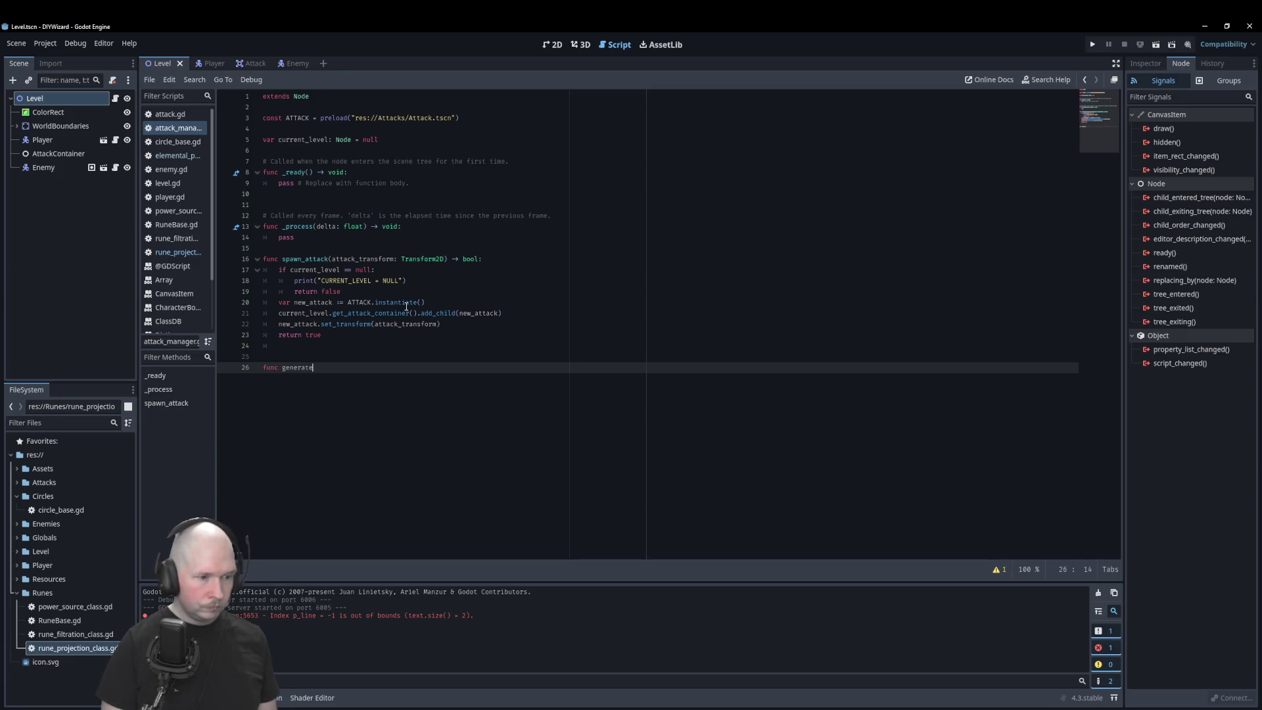
{"action": "type", "text": "_attack"}
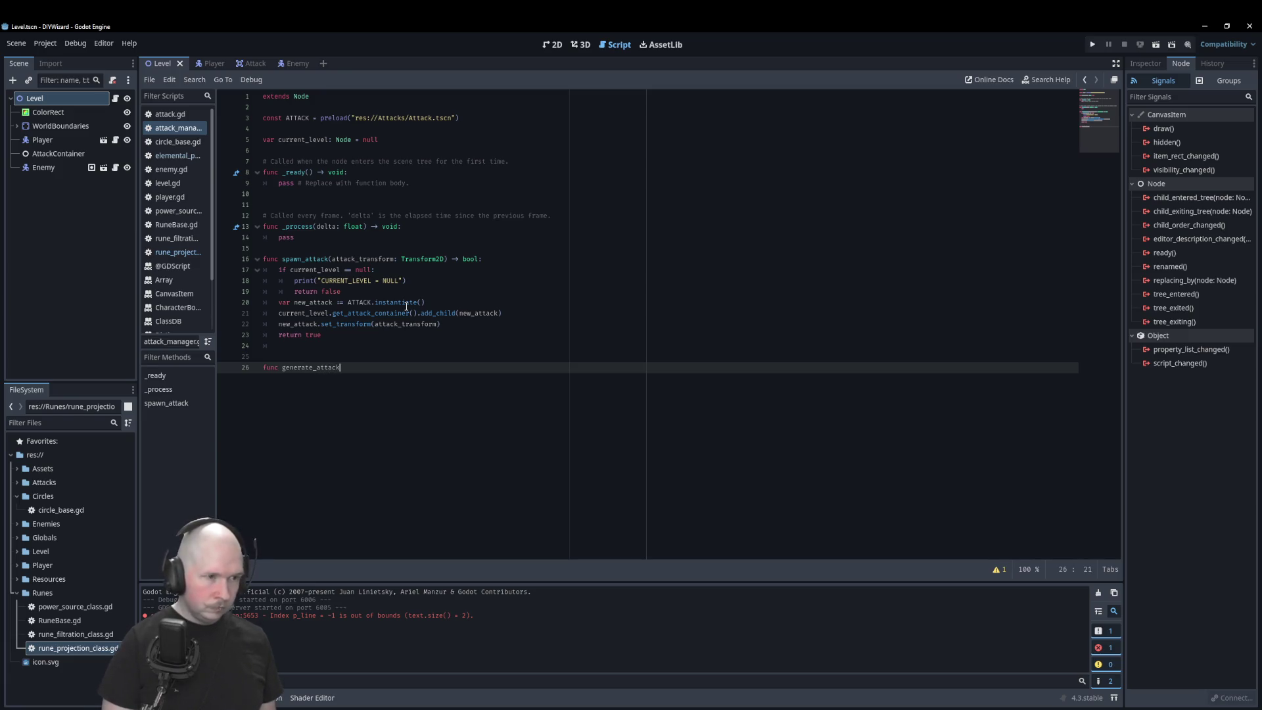
{"action": "type", "text": "("}
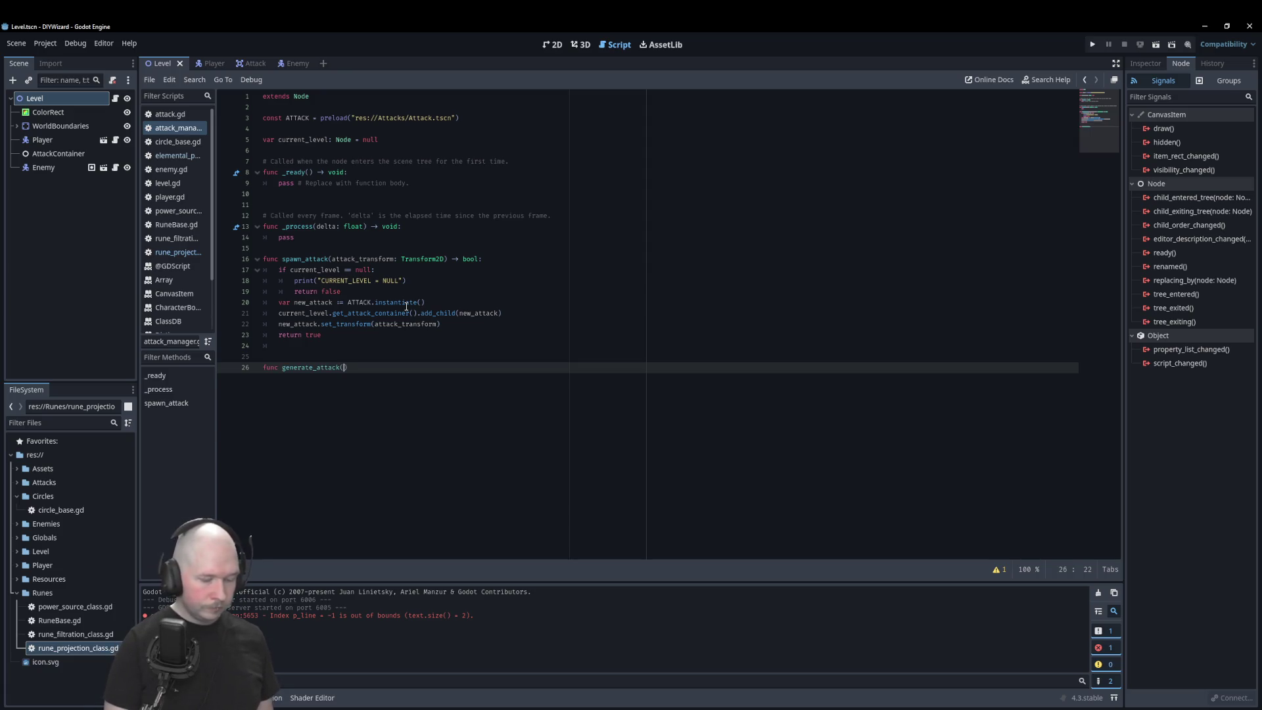
{"action": "type", "text": "at"}
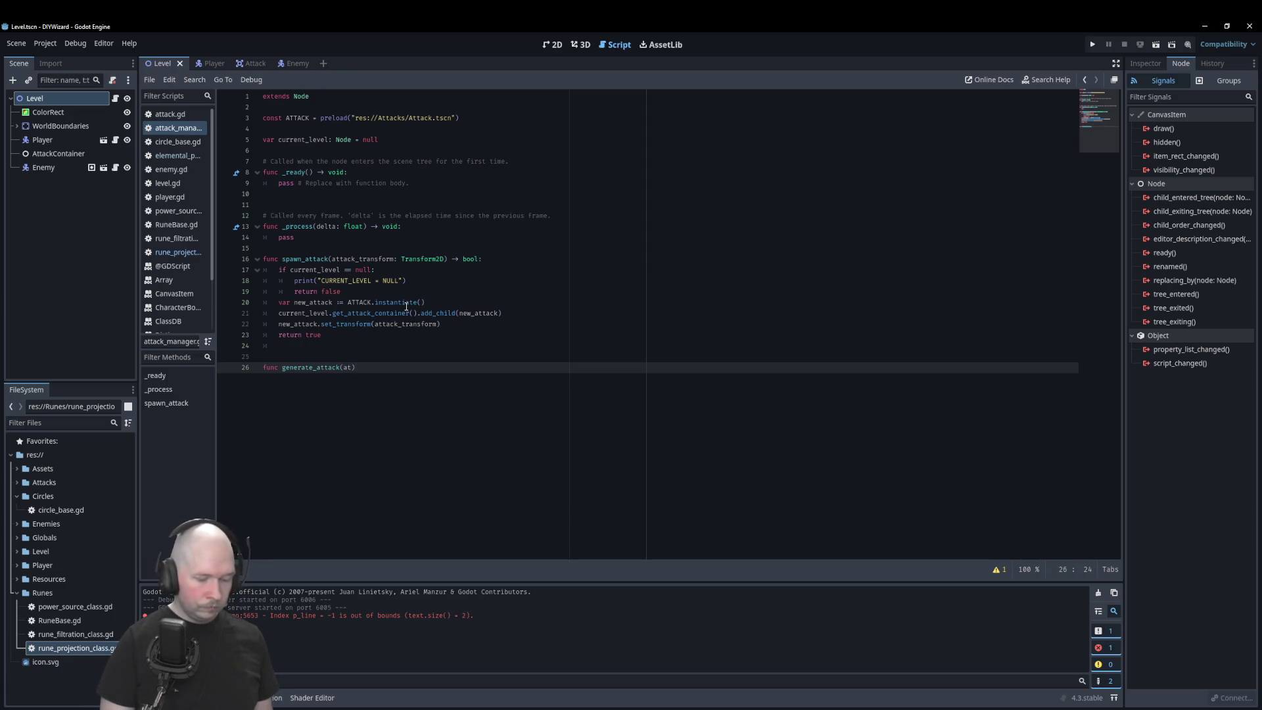
{"action": "type", "text": "tack:"}
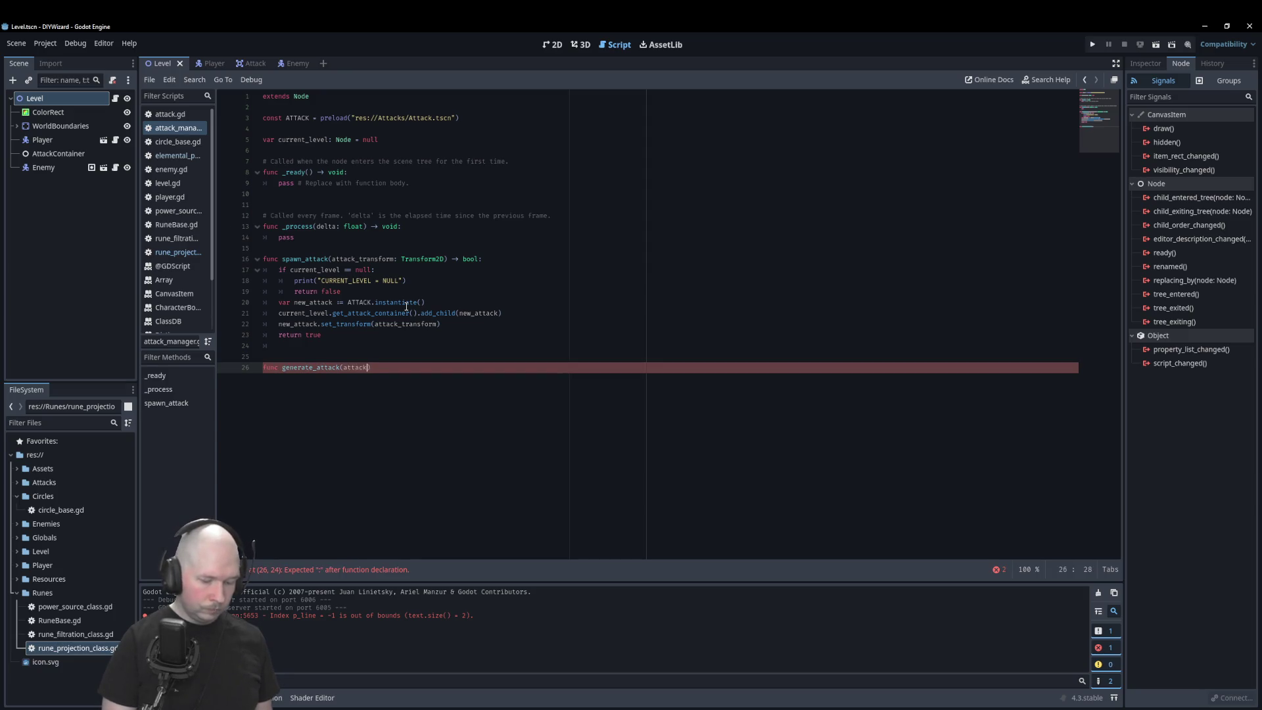
{"action": "key", "text": "BackSpace"}
{"action": "key", "text": "BackSpace"}
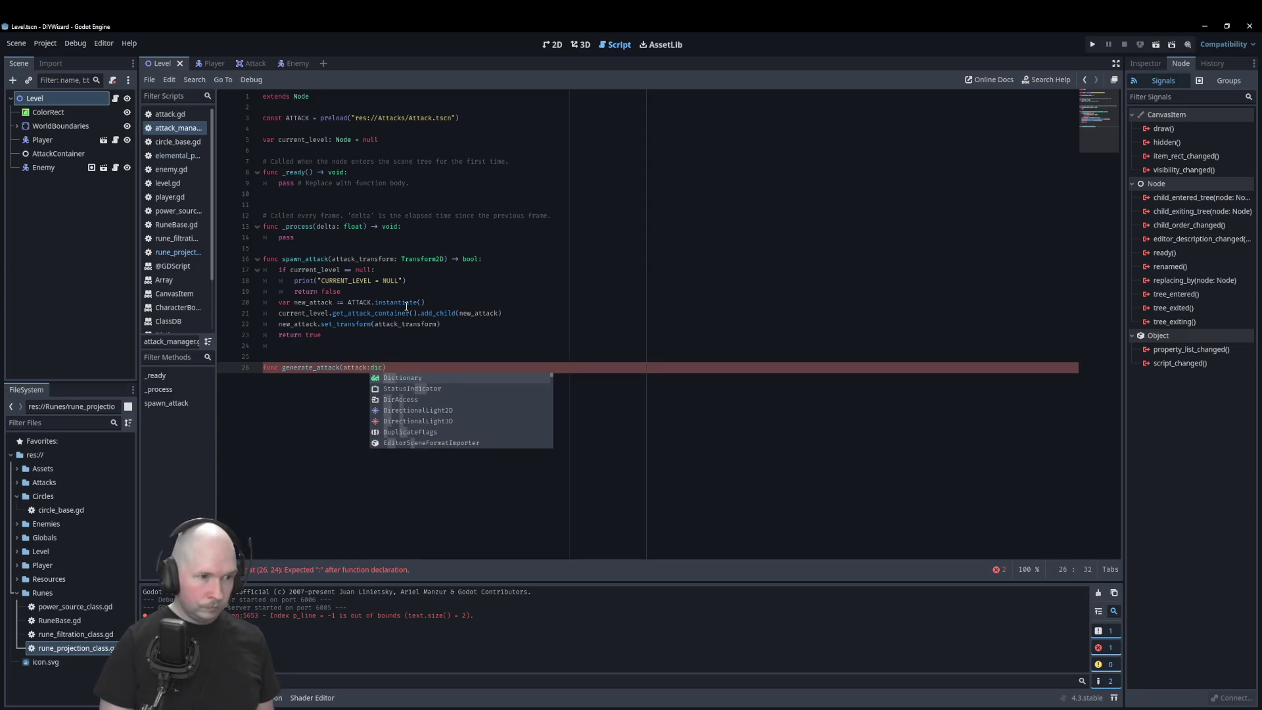
{"action": "type", "text": "dict "}
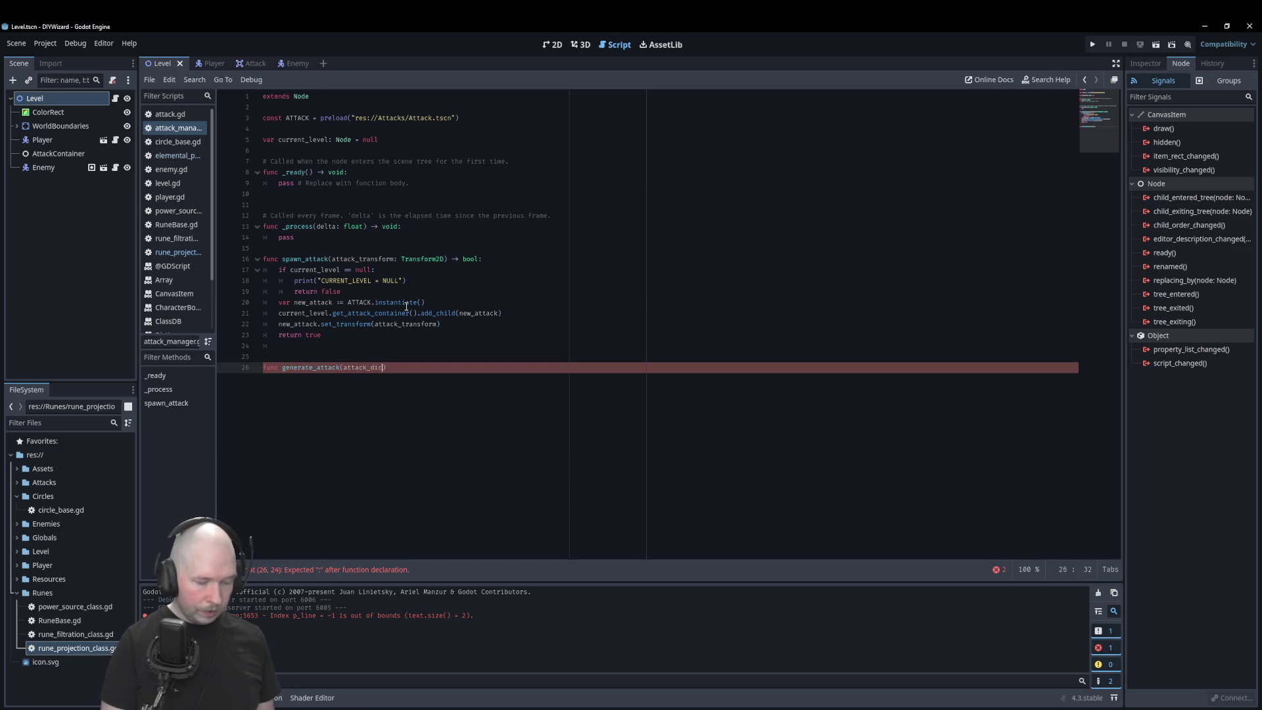
{"action": "type", "text": ": Dictionary)"}
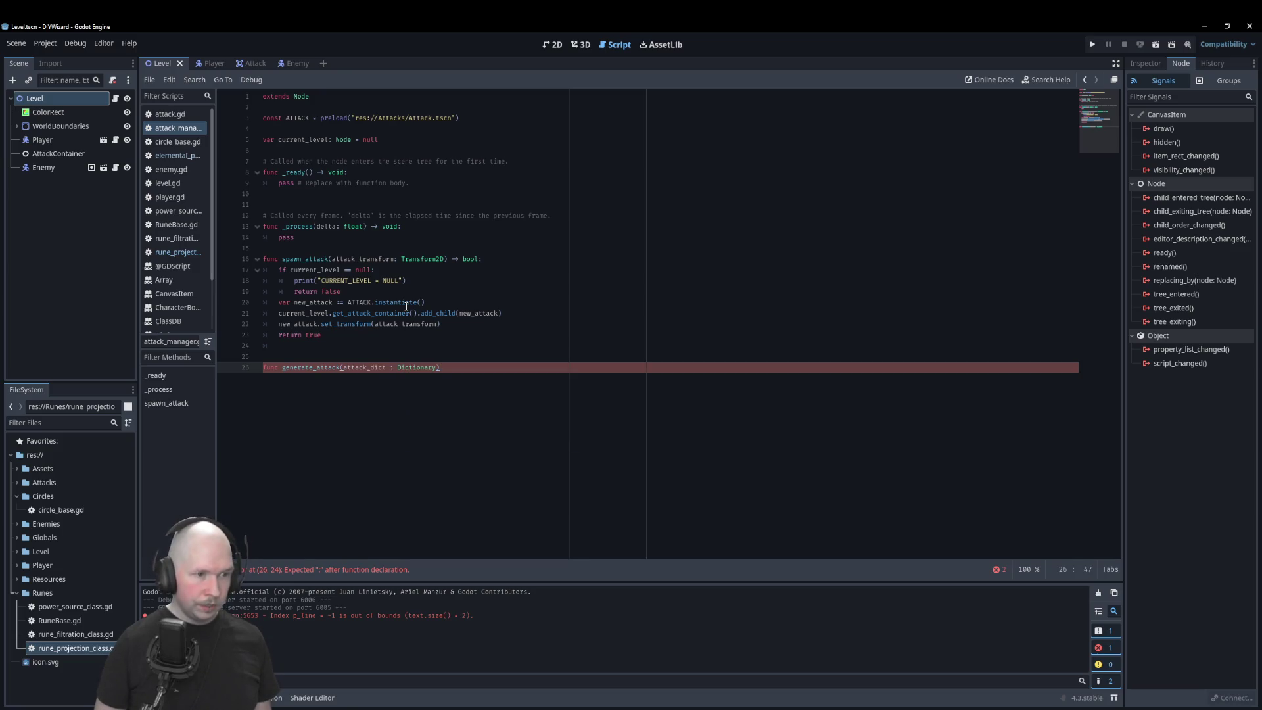
{"action": "type", "text": " -> void"}
{"action": "key", "text": "Return"}
Step: Give generate_attack an indented pass body and fix the declaration's colon and parameter spacing
{"action": "type", "text": "pass"}
{"action": "key", "text": "Home"}
{"action": "key", "text": "Tab"}
{"action": "key", "text": "Up"}
{"action": "key", "text": "End"}
{"action": "type", "text": ":"}
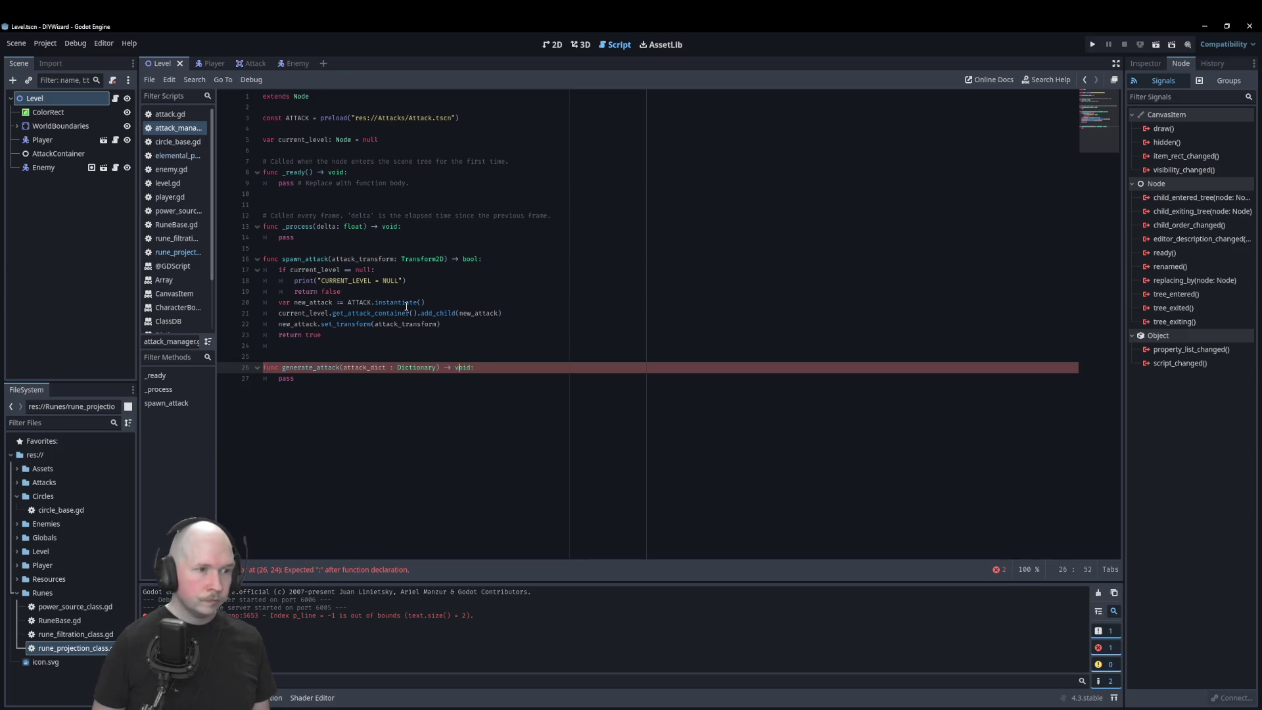
{"action": "key", "text": "Left"}
{"action": "key", "text": "Left"}
{"action": "key", "text": "Left"}
{"action": "key", "text": "BackSpace"}
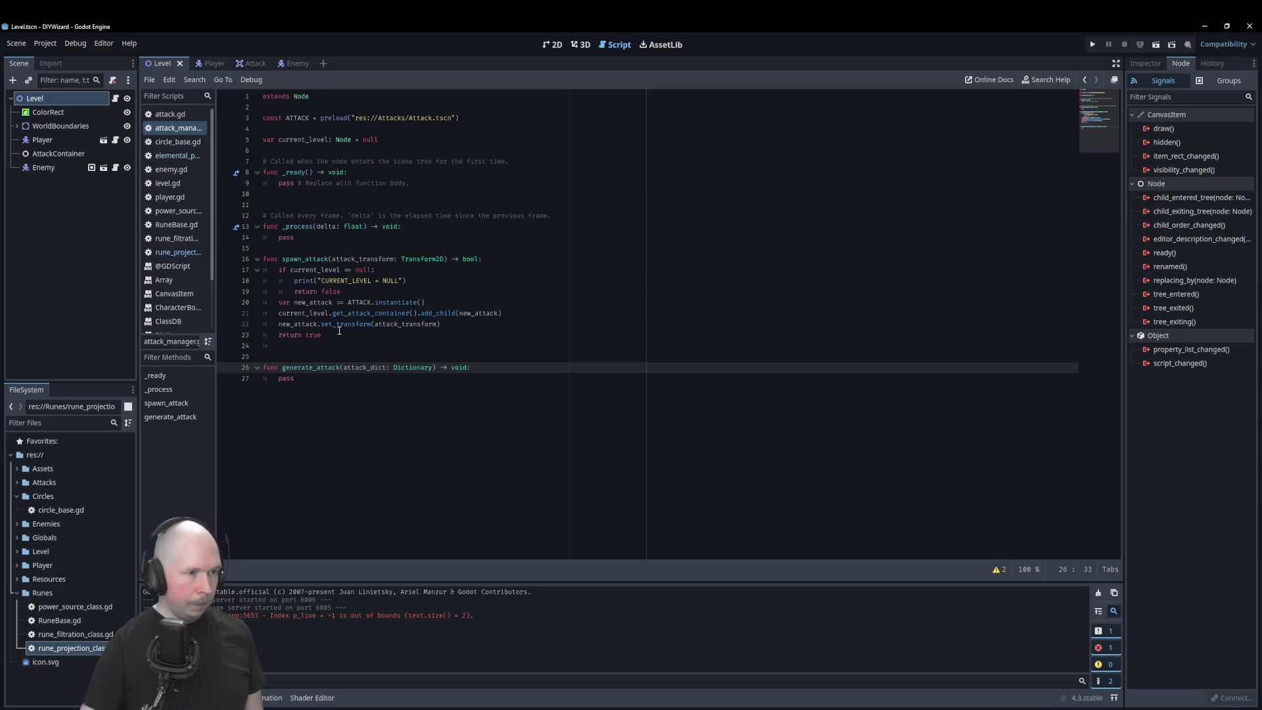
{"action": "left_click", "coordinate": [167, 256]}
Step: Complete line 35 as AttackManager.generate_attack(attack_dict) and save the rune projection script
{"action": "type", "text": ".gene"}
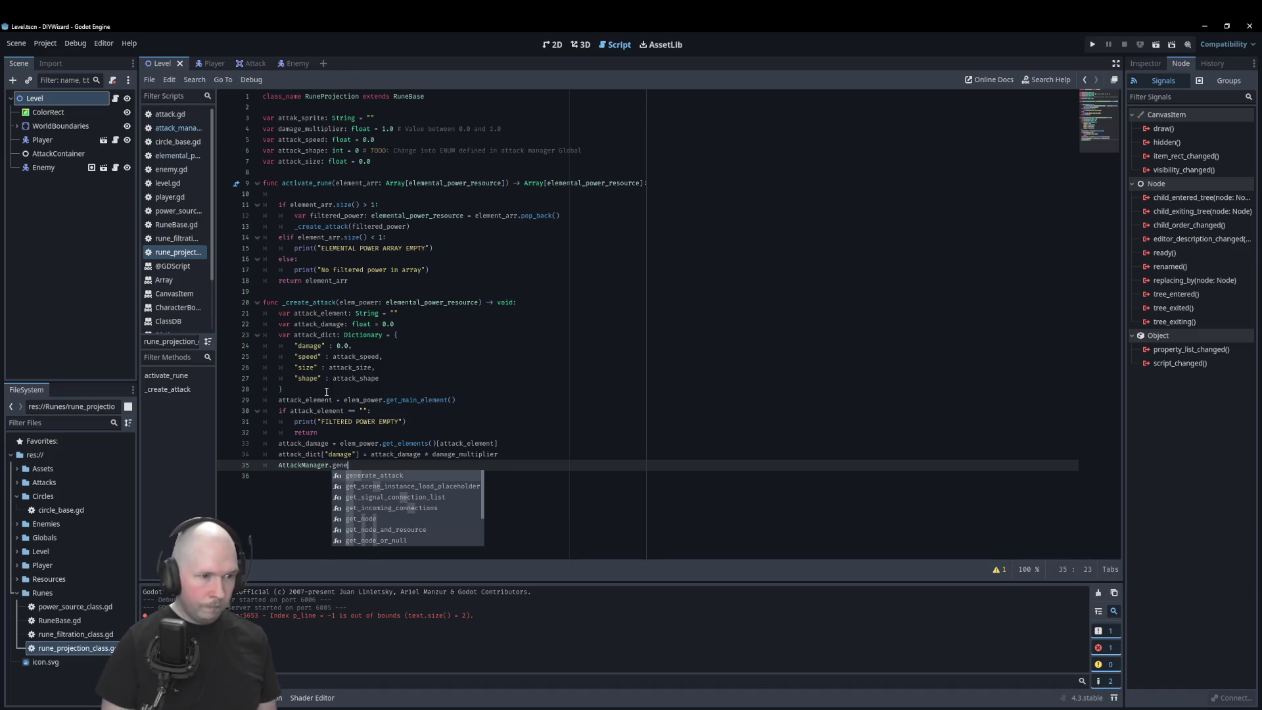
{"action": "key", "text": "Return"}
{"action": "type", "text": "attack(atta"}
{"action": "key", "text": "Down"}
{"action": "key", "text": "Return"}
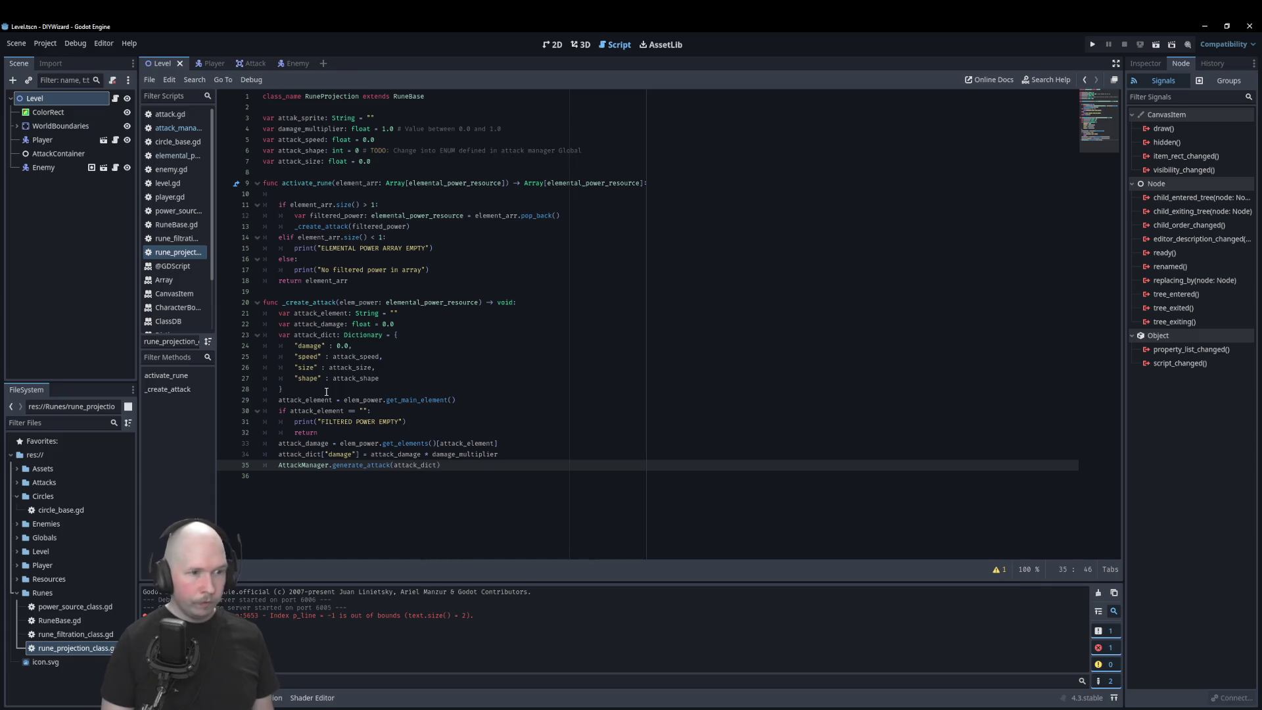
{"action": "key", "text": "ctrl+s"}
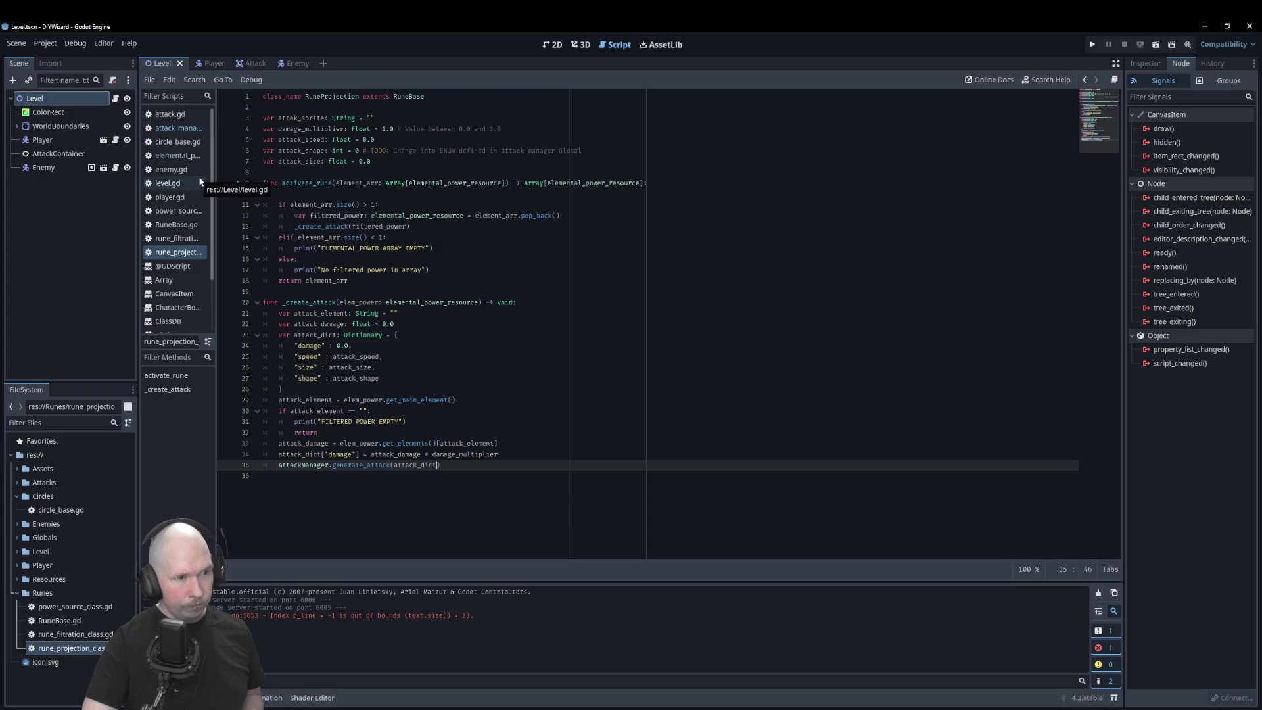
Step: Add a "sprite": attack_sprite entry to attack_dict and correct the attak_sprite typo to attack_sprite
{"action": "left_click", "coordinate": [413, 380]}
{"action": "key", "text": "Return"}
{"action": "type", "text": "\""}
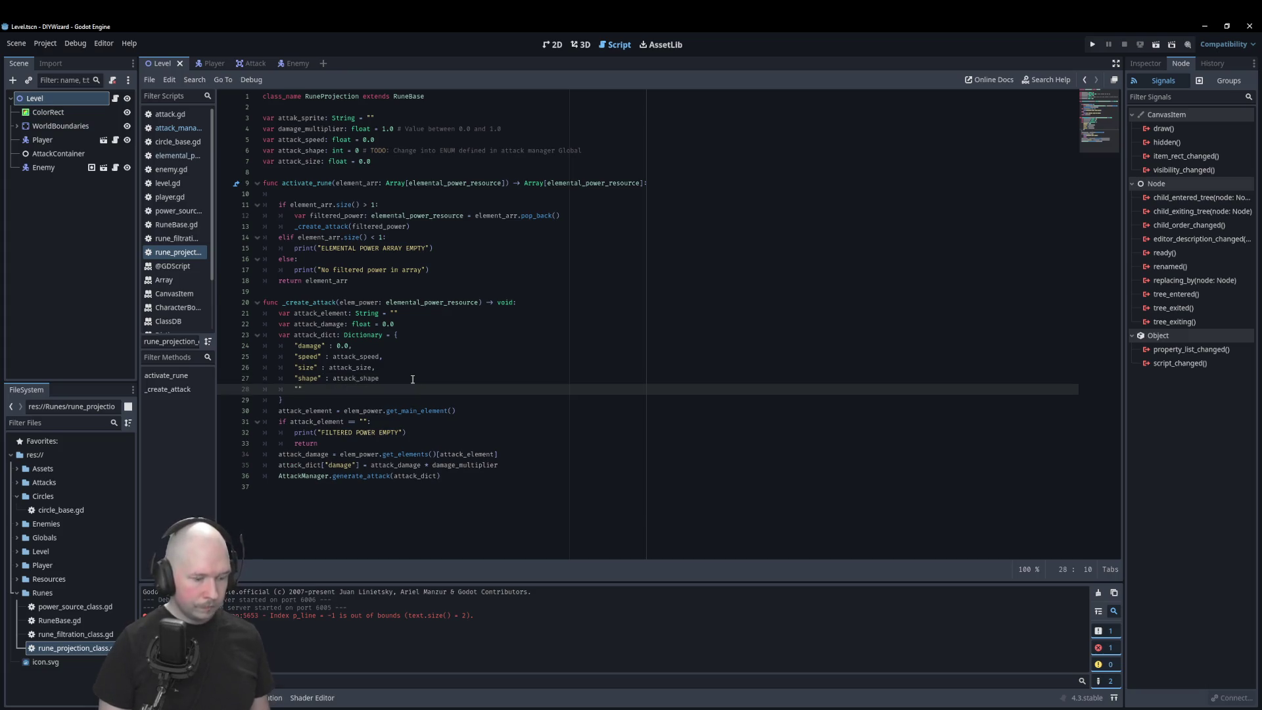
{"action": "type", "text": "sprite"}
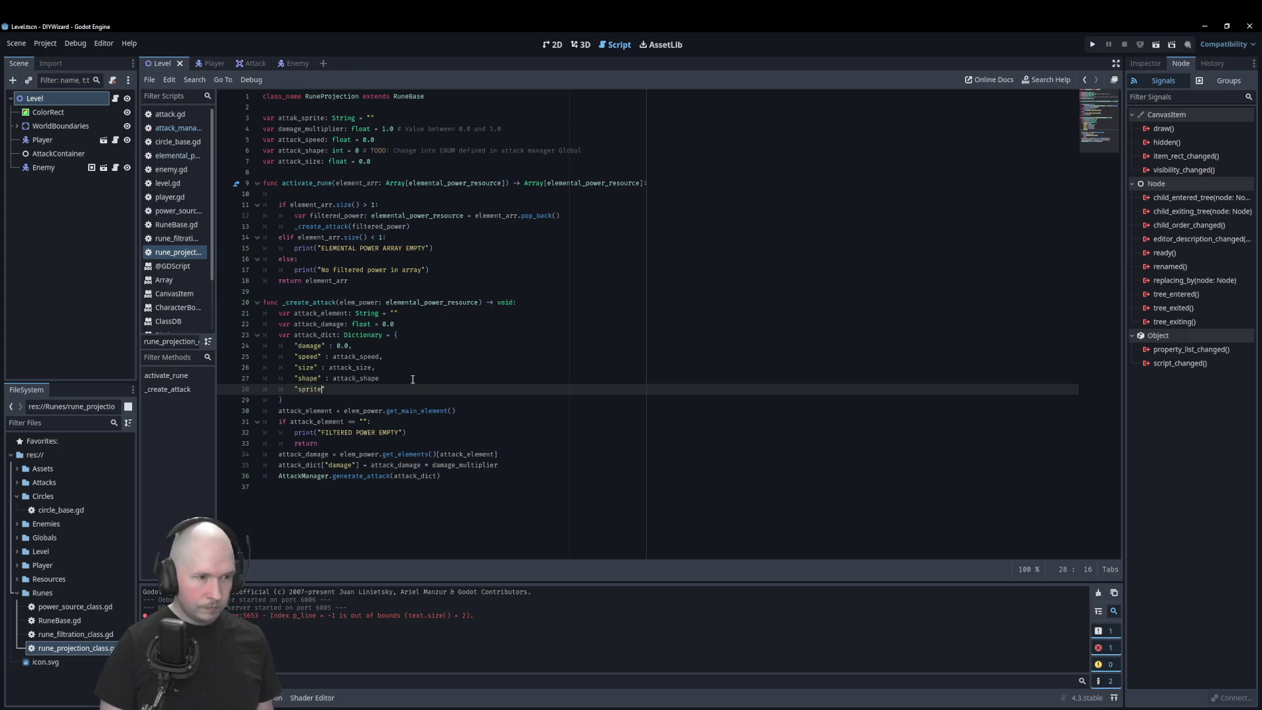
{"action": "type", "text": "\""}
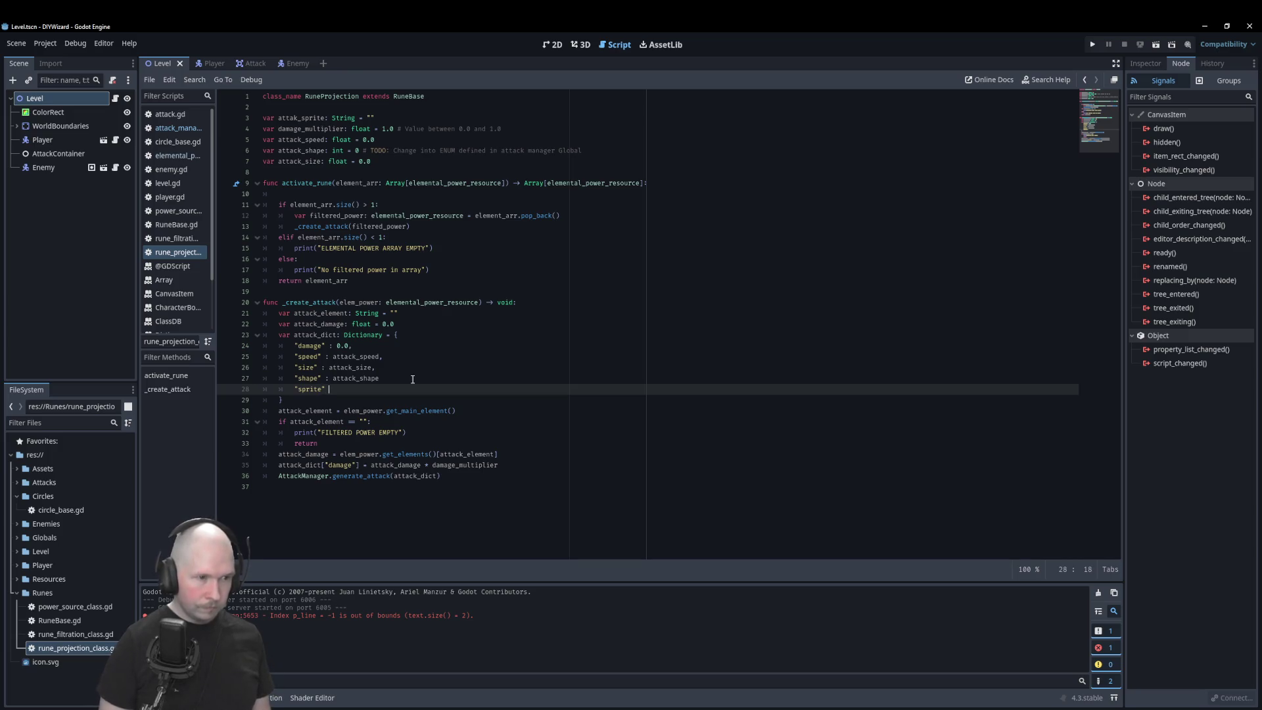
{"action": "left_click", "coordinate": [413, 380]}
{"action": "type", "text": ","}
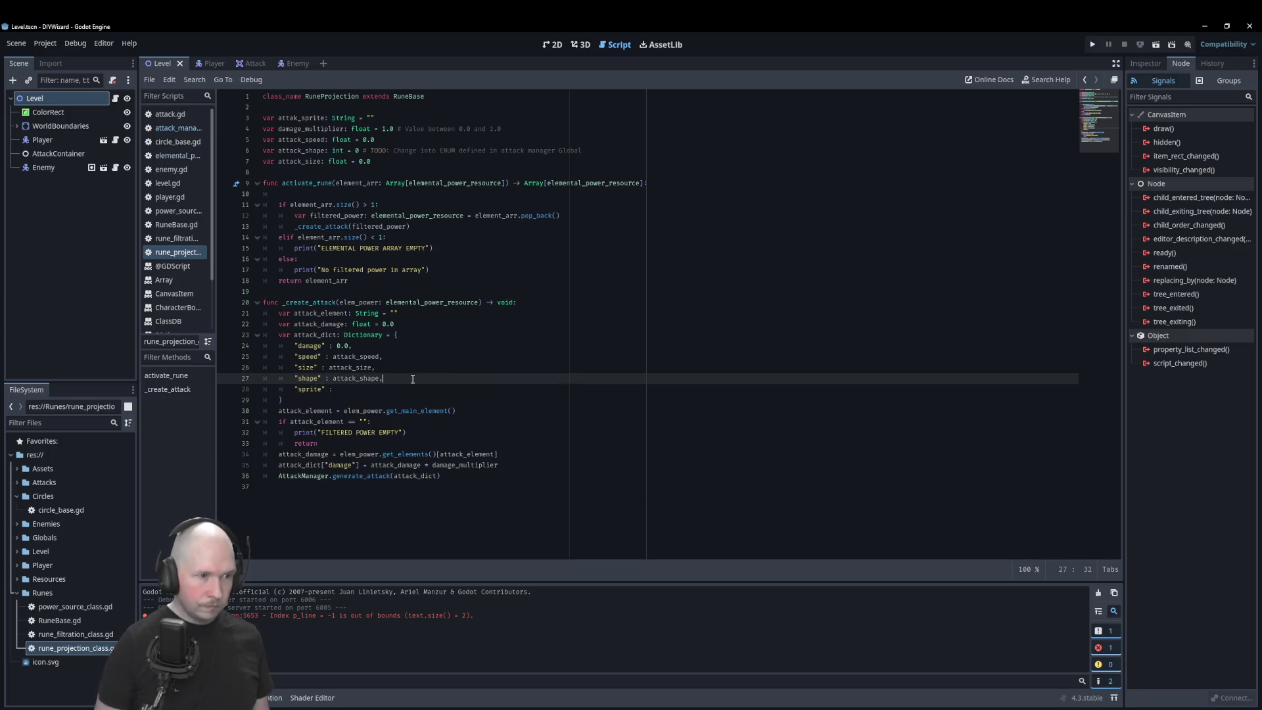
{"action": "key", "text": "Escape"}
{"action": "key", "text": "Down"}
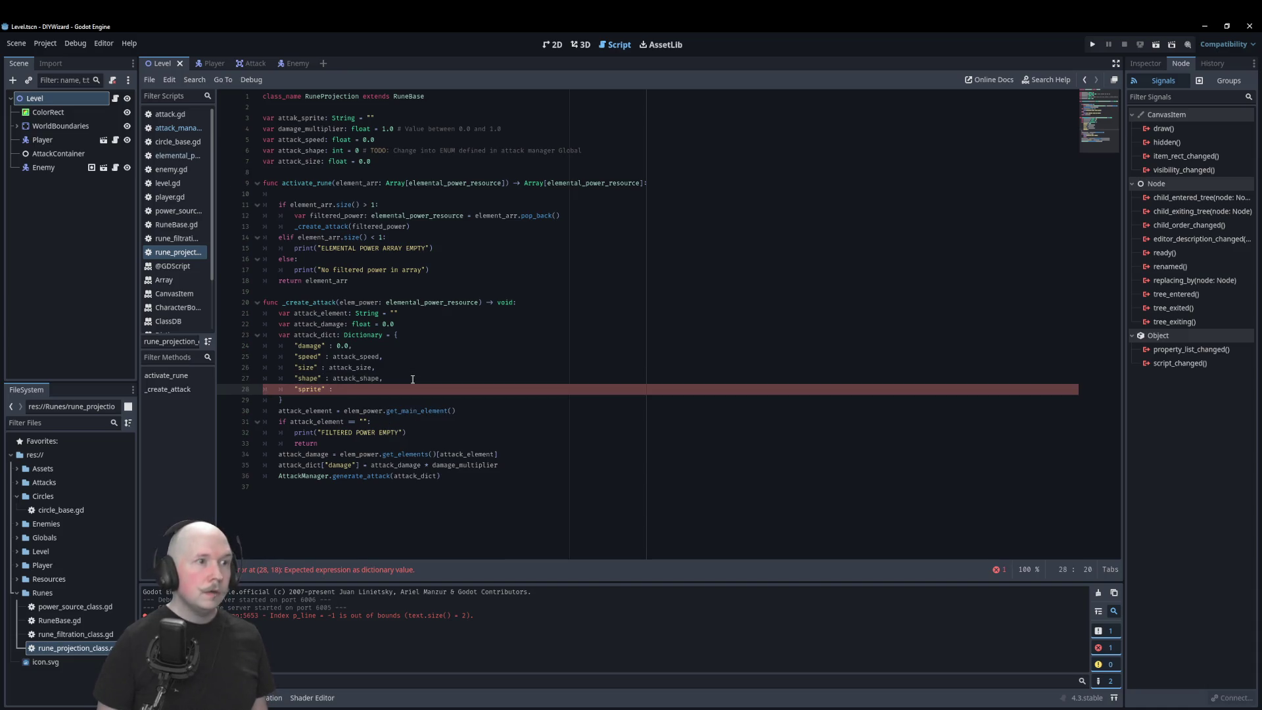
{"action": "type", "text": "att"}
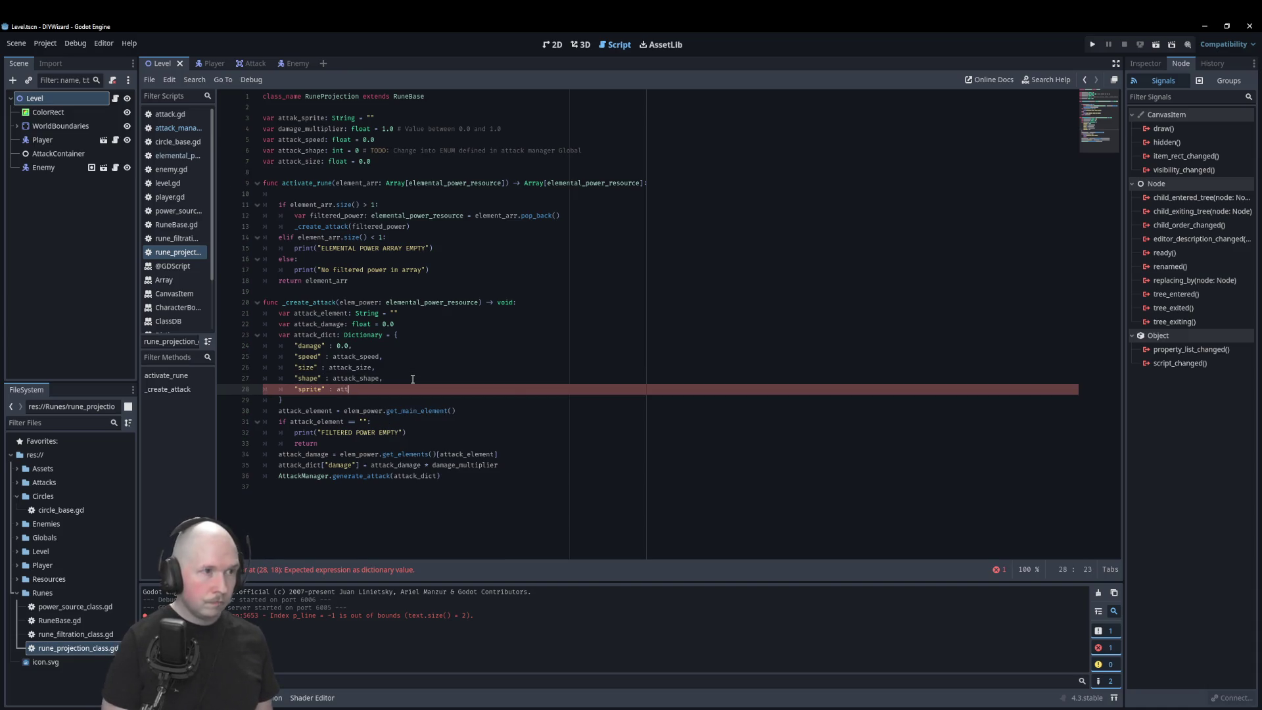
{"action": "left_click", "coordinate": [294, 117]}
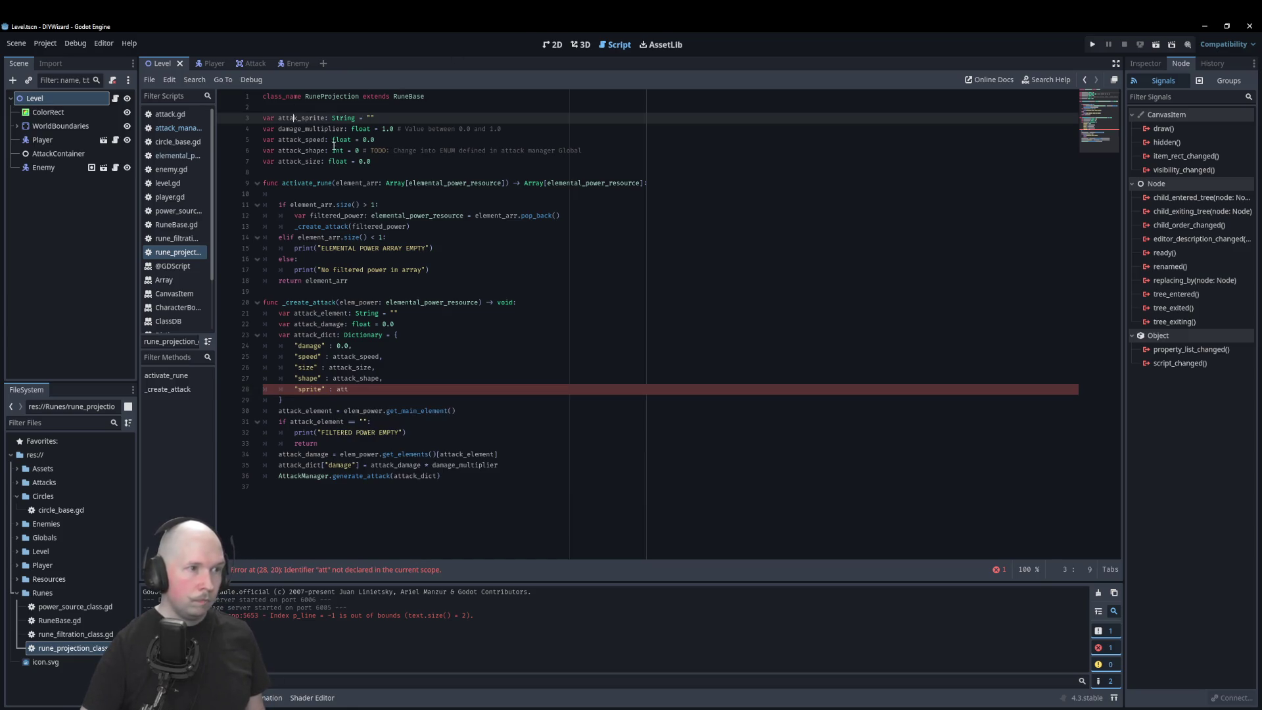
{"action": "type", "text": "c"}
{"action": "left_click", "coordinate": [369, 389]}
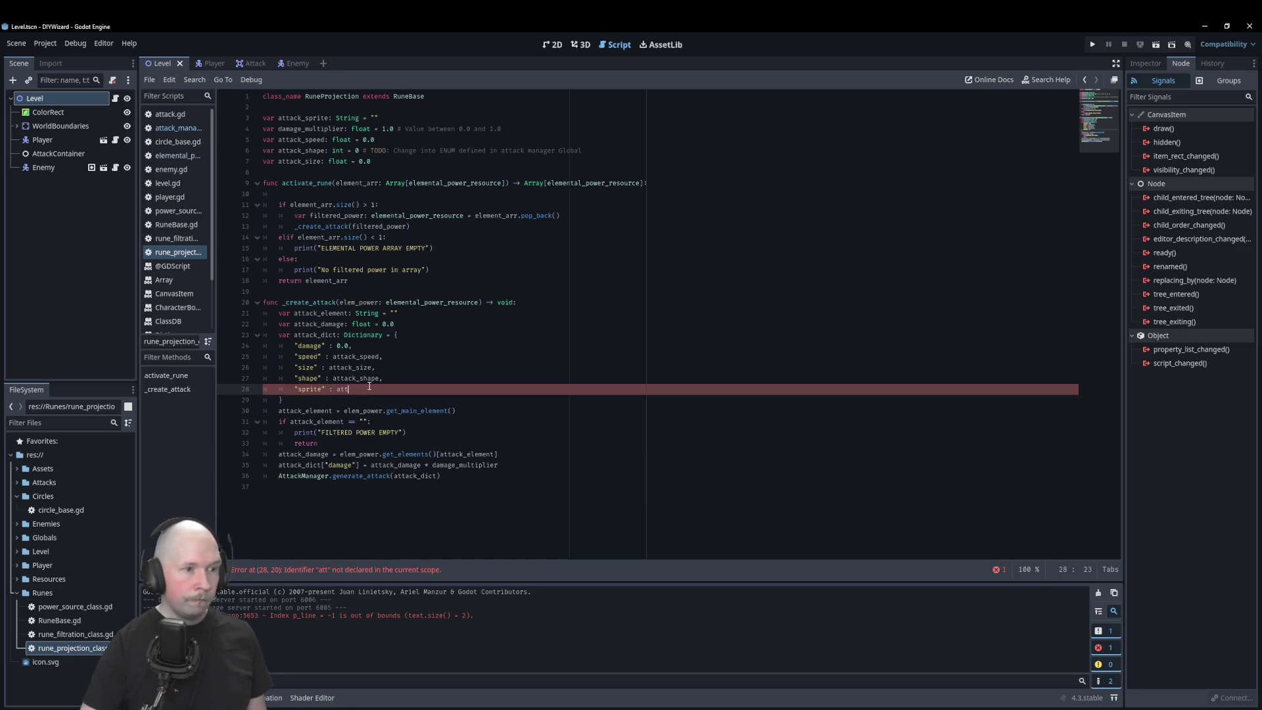
{"action": "type", "text": "a"}
{"action": "key", "text": "Down"}
{"action": "key", "text": "Down"}
{"action": "key", "text": "Down"}
{"action": "key", "text": "Return"}
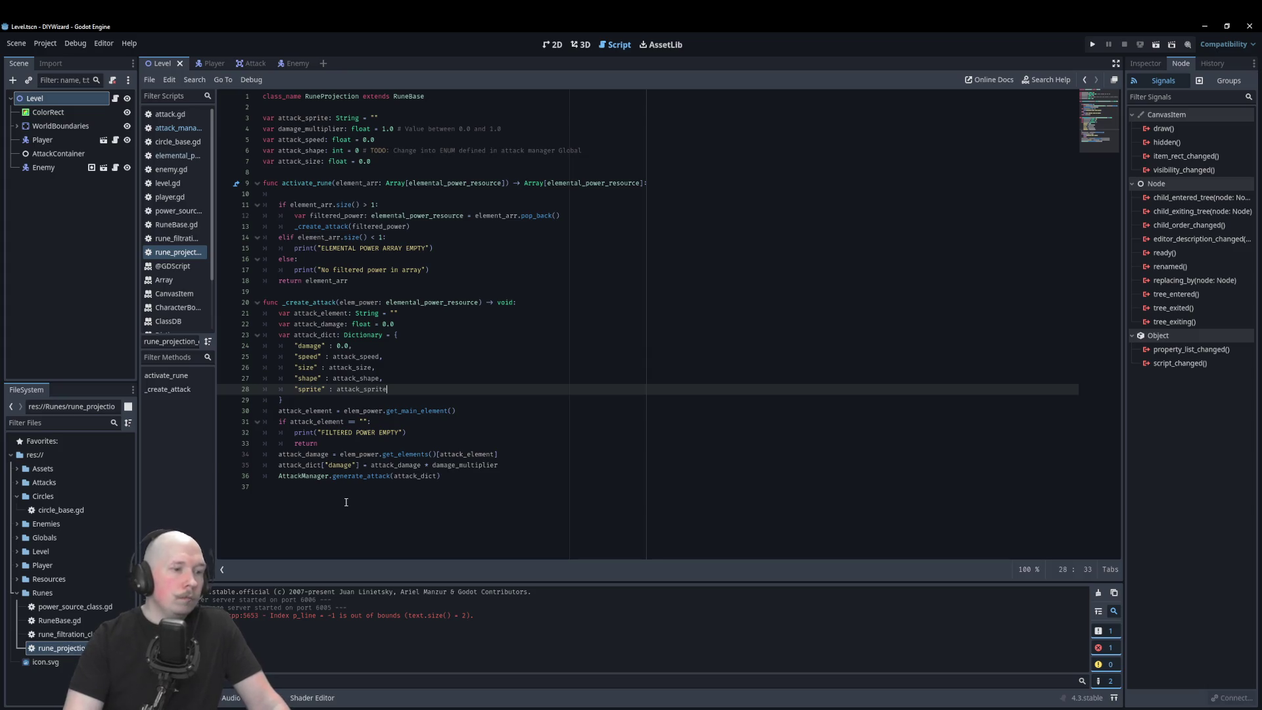
Step: Return to attack_manager.gd and review spawn_attack and the pass-only generate_attack function
{"action": "left_click", "coordinate": [178, 127]}
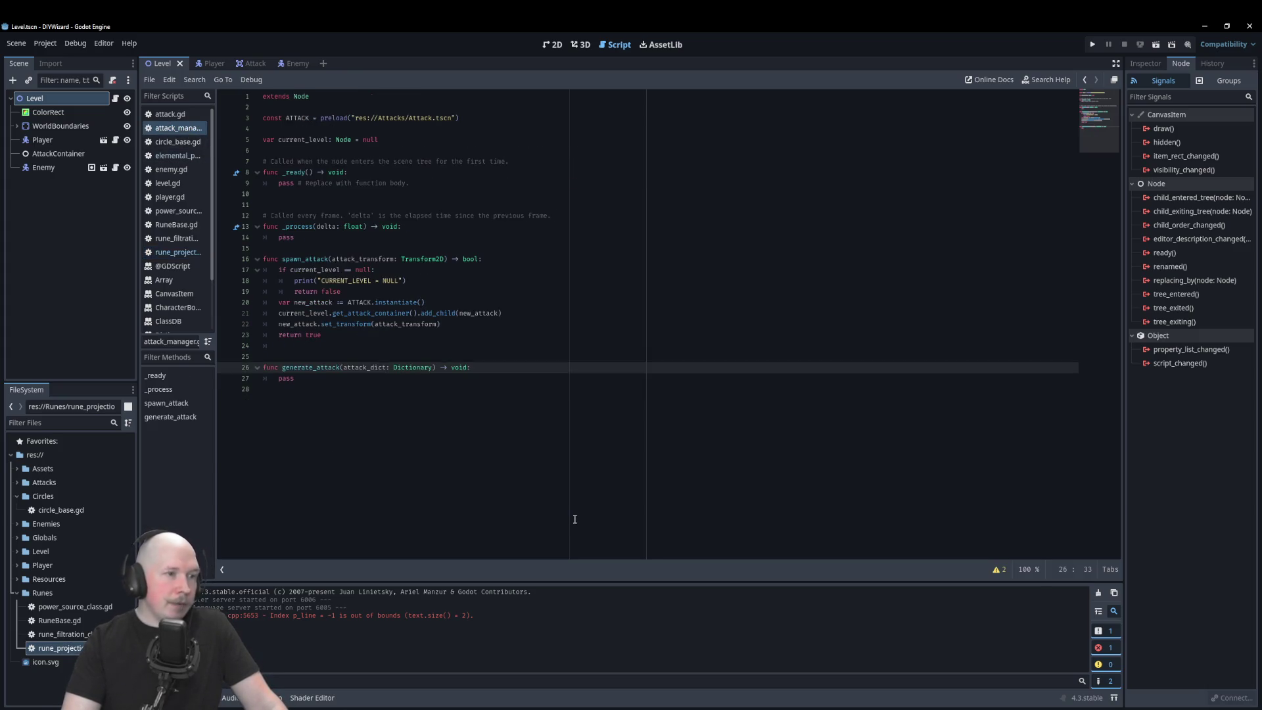
{"action": "left_click_drag", "start_coordinate": [333, 258], "coordinate": [433, 263]}
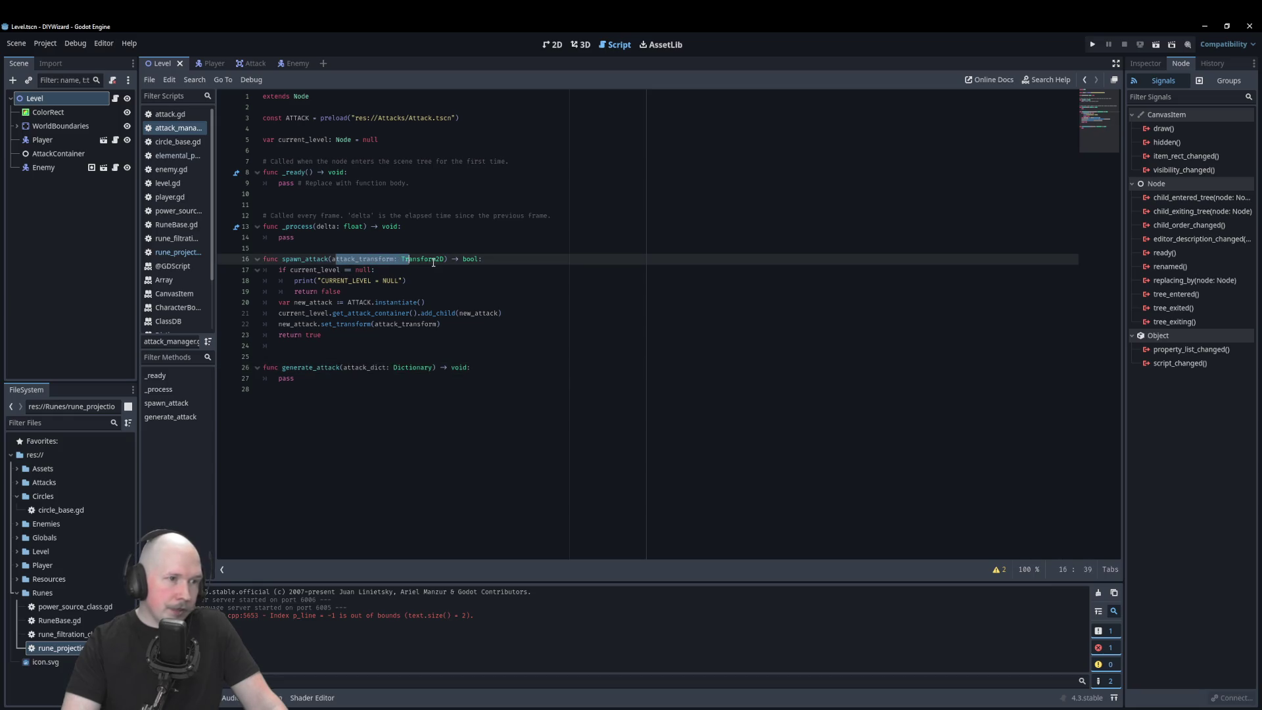
{"action": "left_click", "coordinate": [497, 262]}
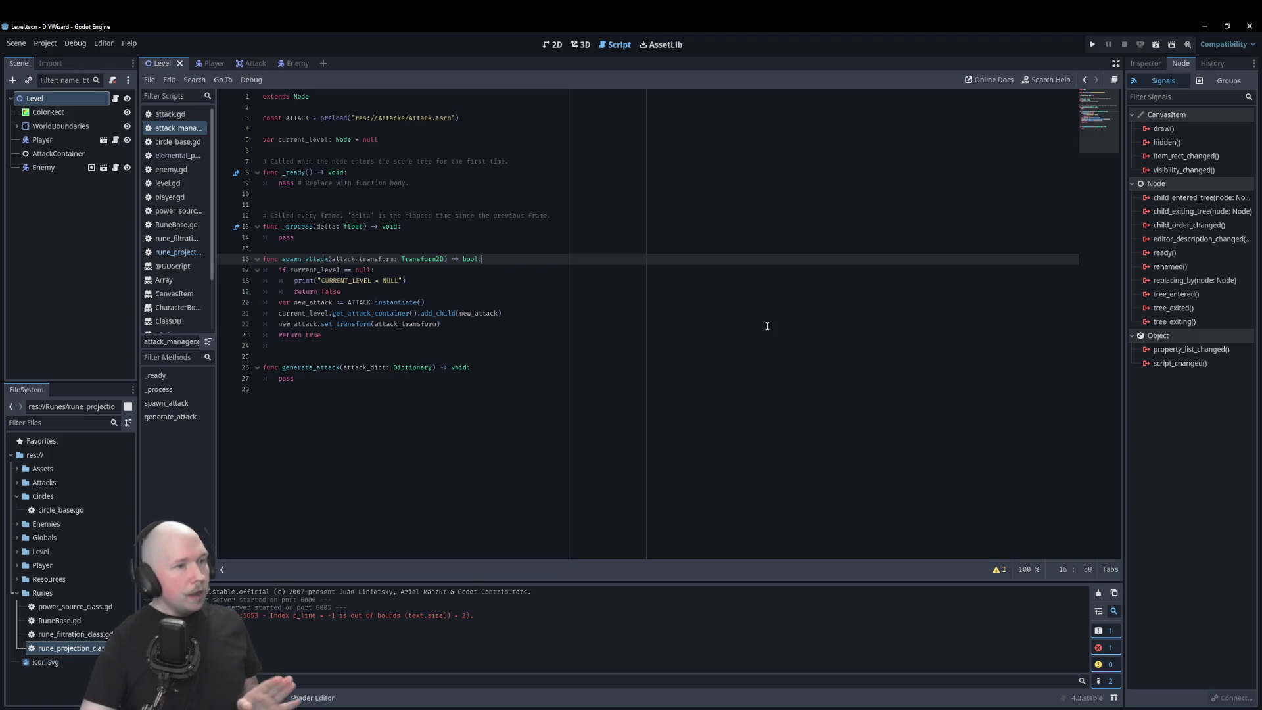
{"action": "left_click", "coordinate": [284, 349]}
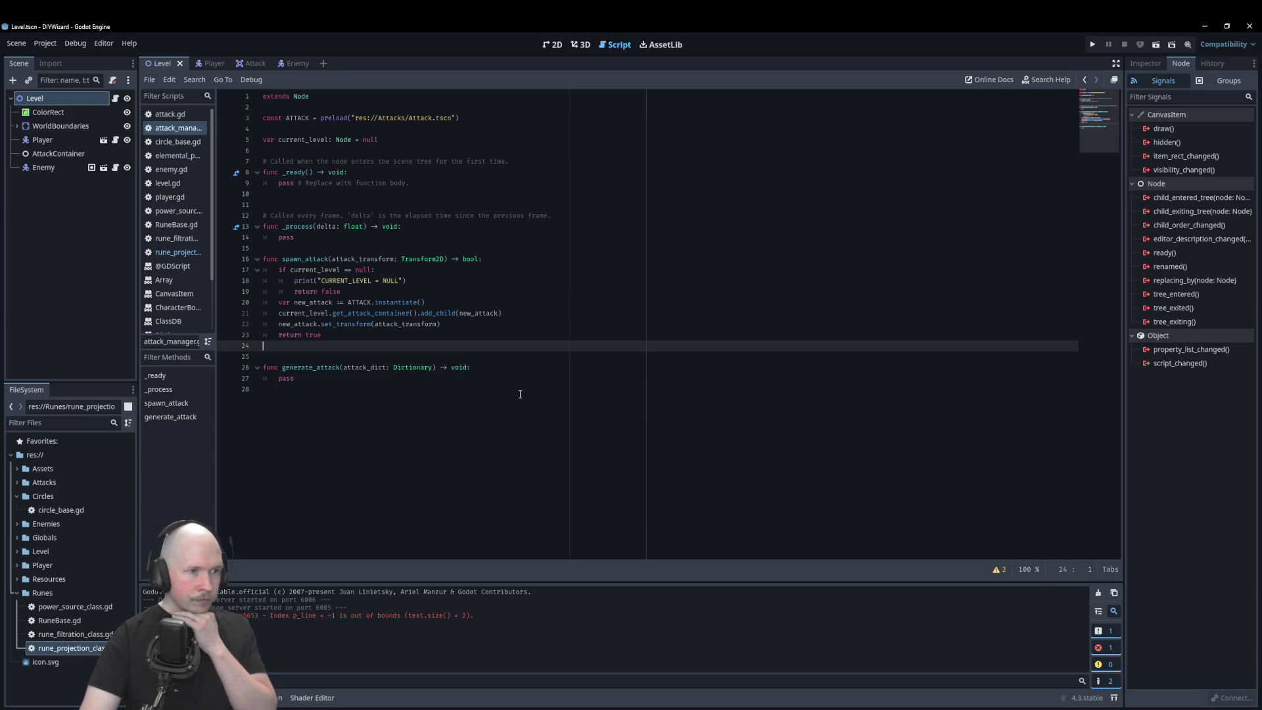
{"action": "left_click", "coordinate": [505, 371]}
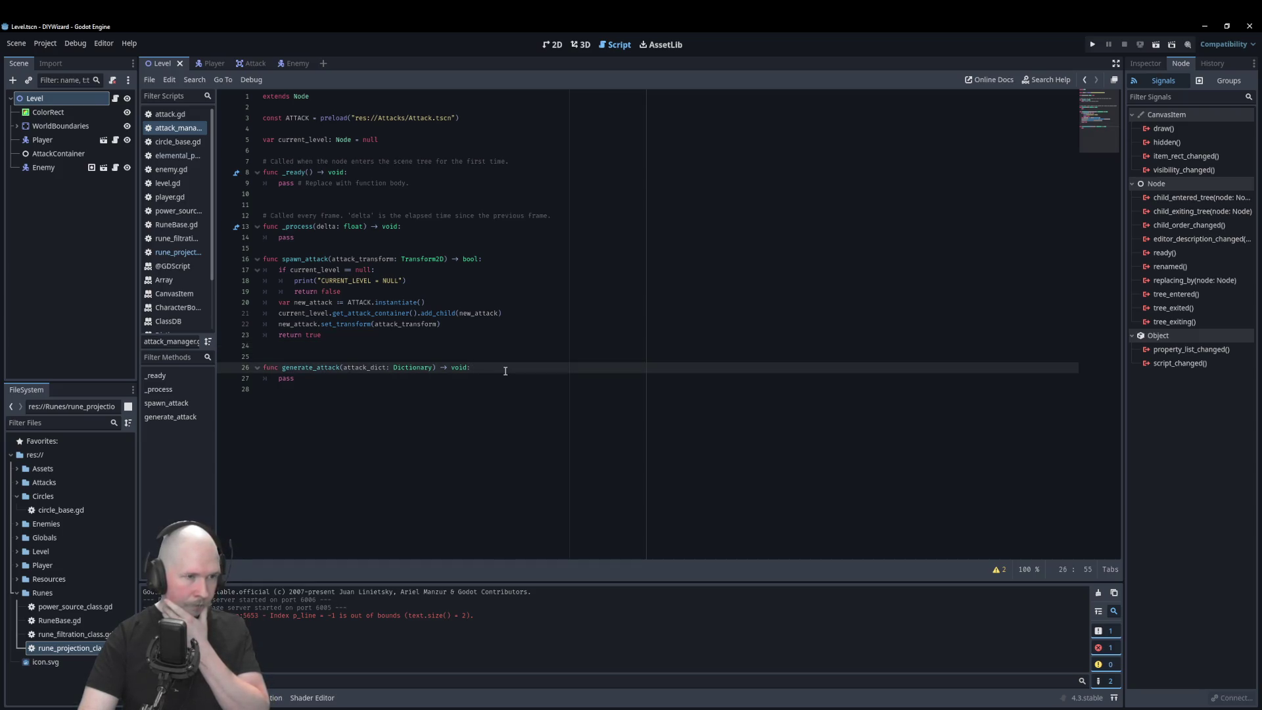
{"action": "left_click", "coordinate": [425, 346]}
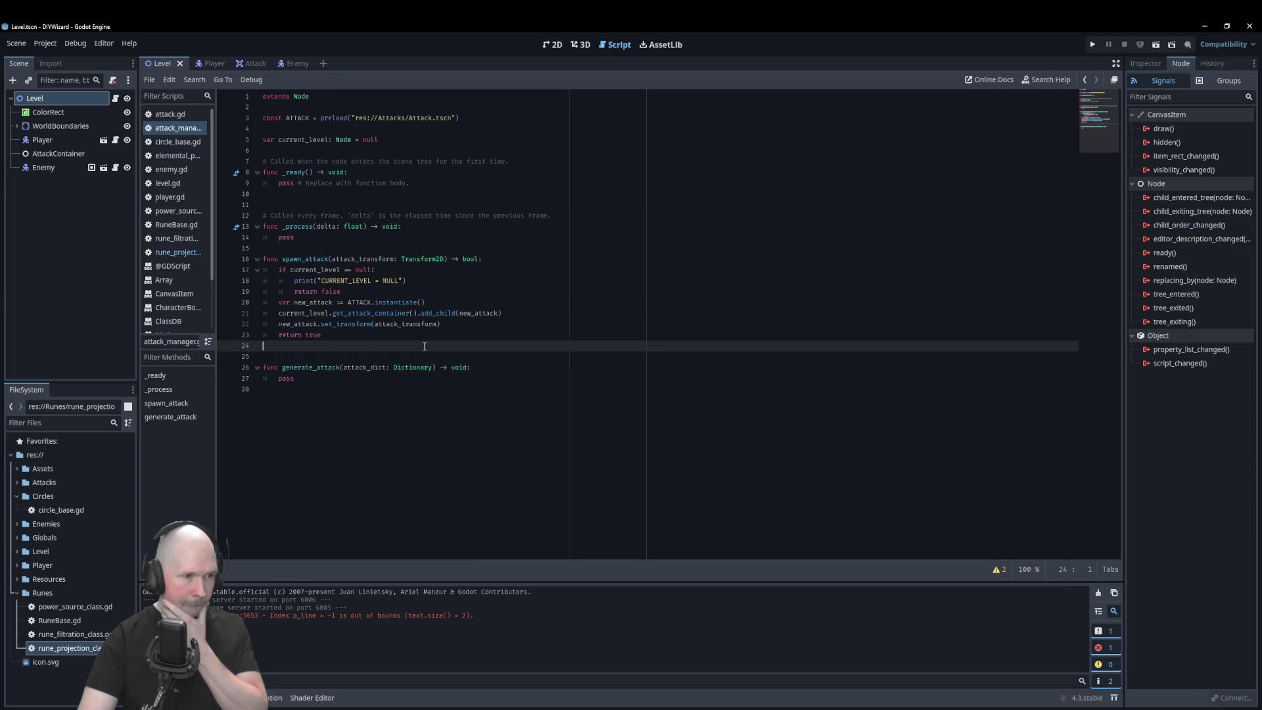
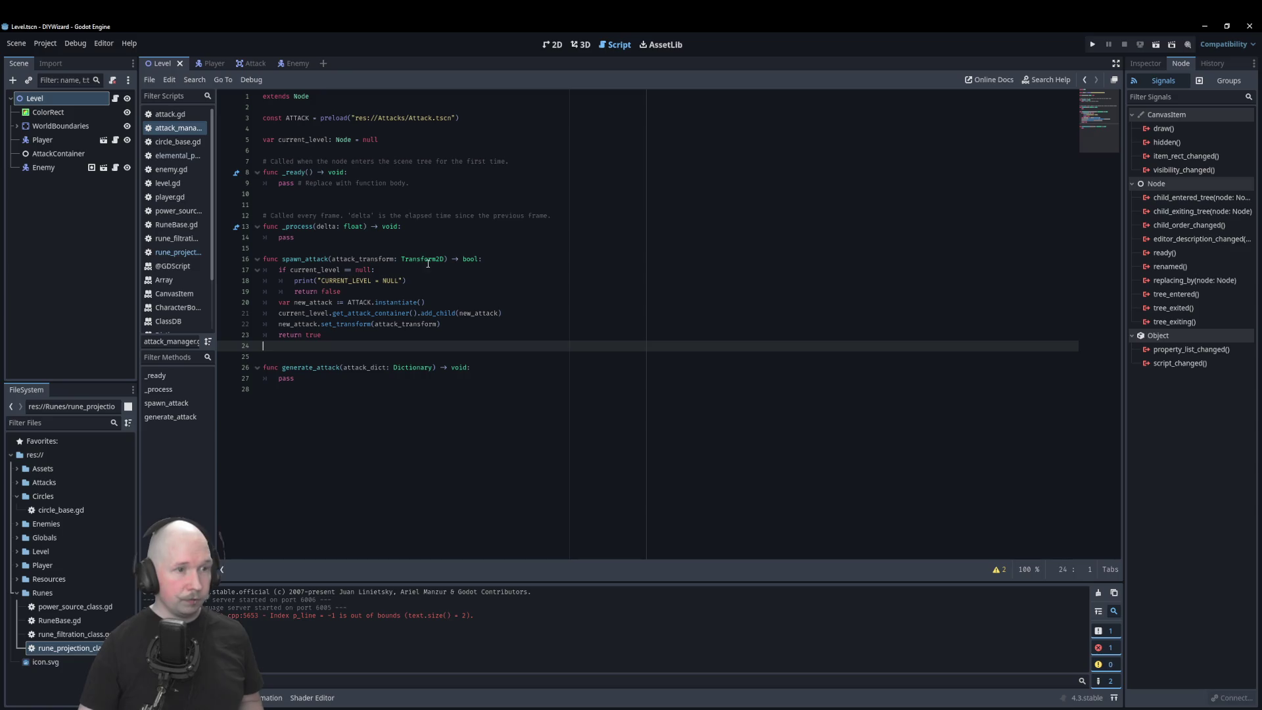
Step: Select ATTACK in attack_manager.gd, open attack.gd, then switch to the Level scene's 2D view
{"action": "double_click", "coordinate": [360, 302]}
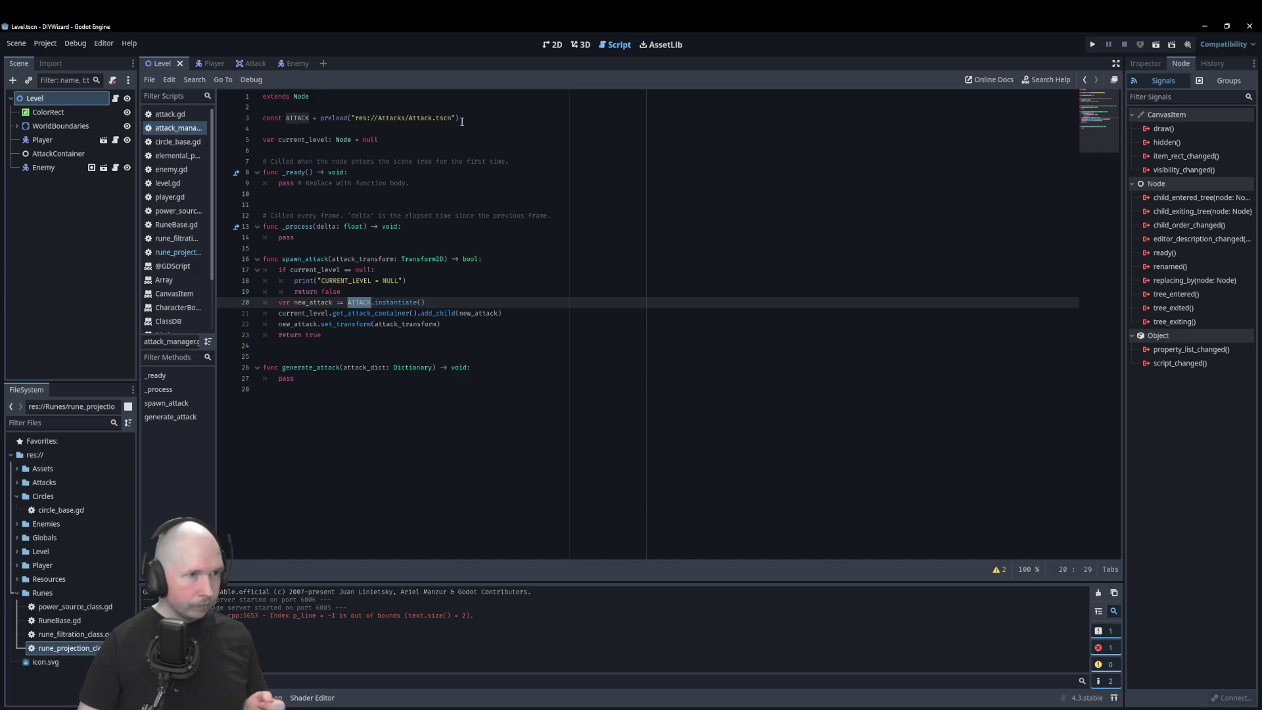
{"action": "left_click", "coordinate": [170, 114]}
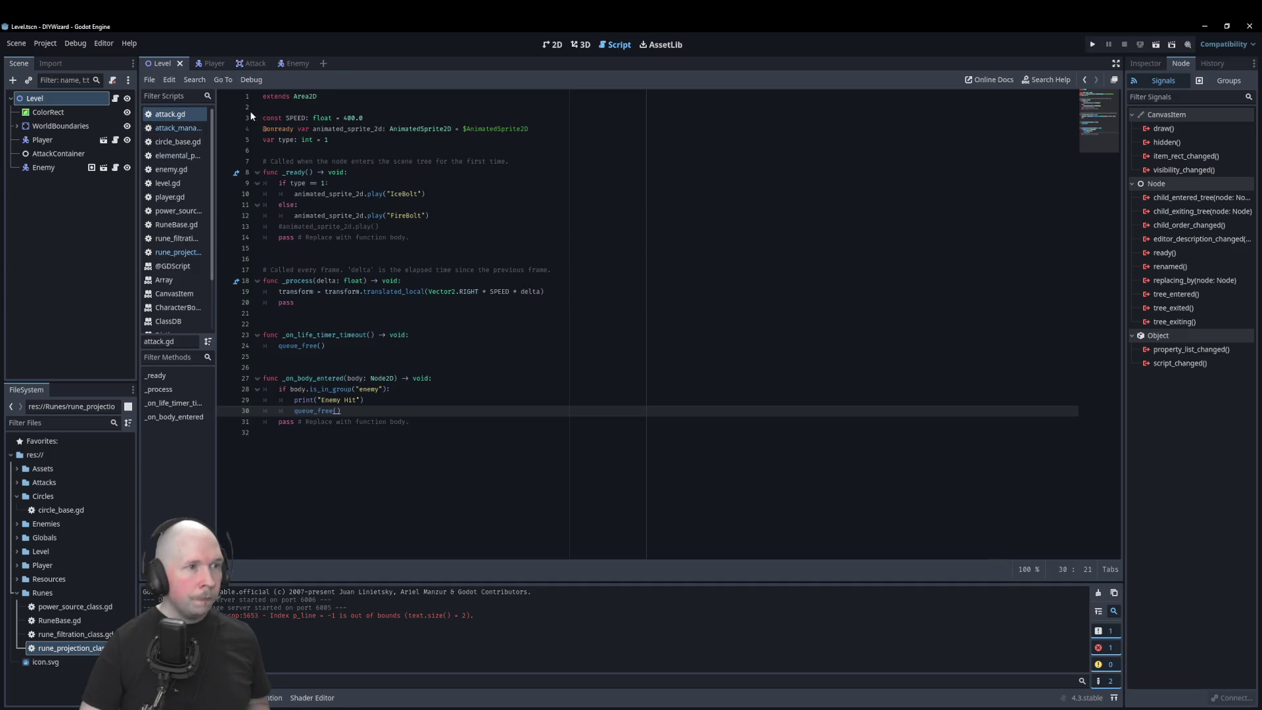
{"action": "left_click", "coordinate": [551, 44]}
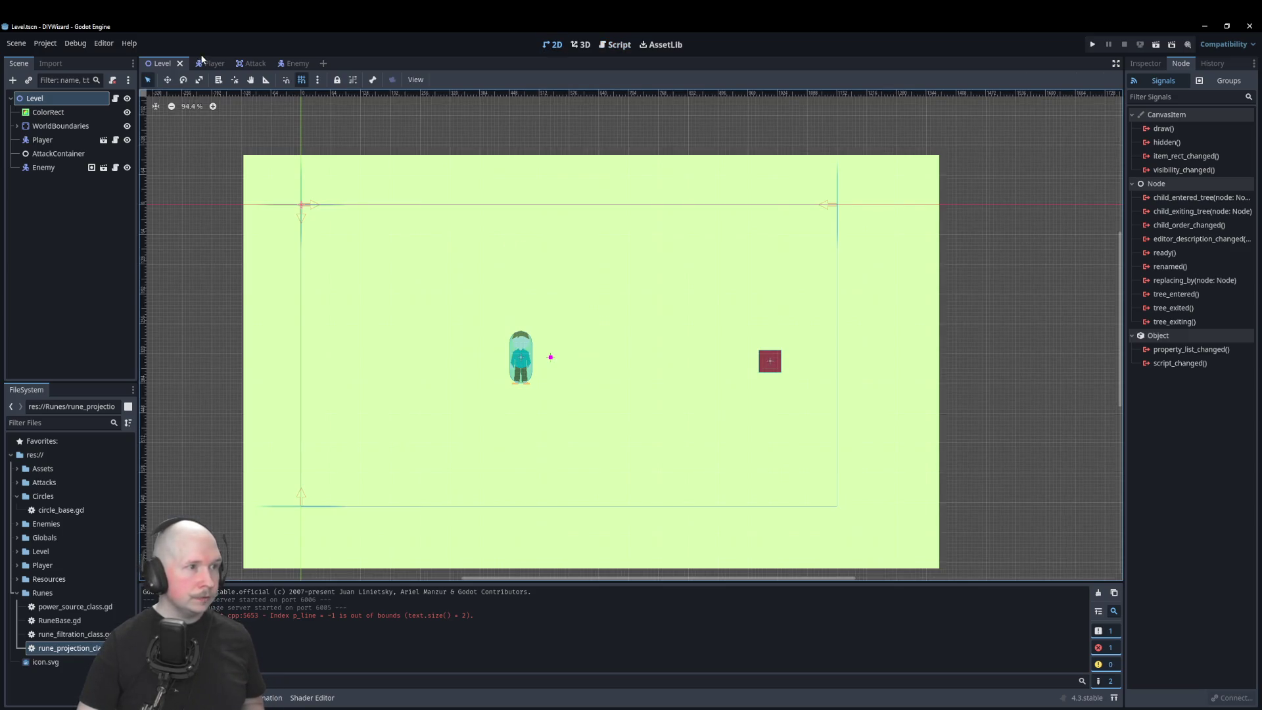
Step: Bring up the Attack scene, compare it with Player, then inspect AnimatedSprite2D's eight MagicBall frames
{"action": "left_click", "coordinate": [257, 64]}
{"action": "scroll", "coordinate": [526, 243], "scroll_direction": "up", "scroll_amount": 2}
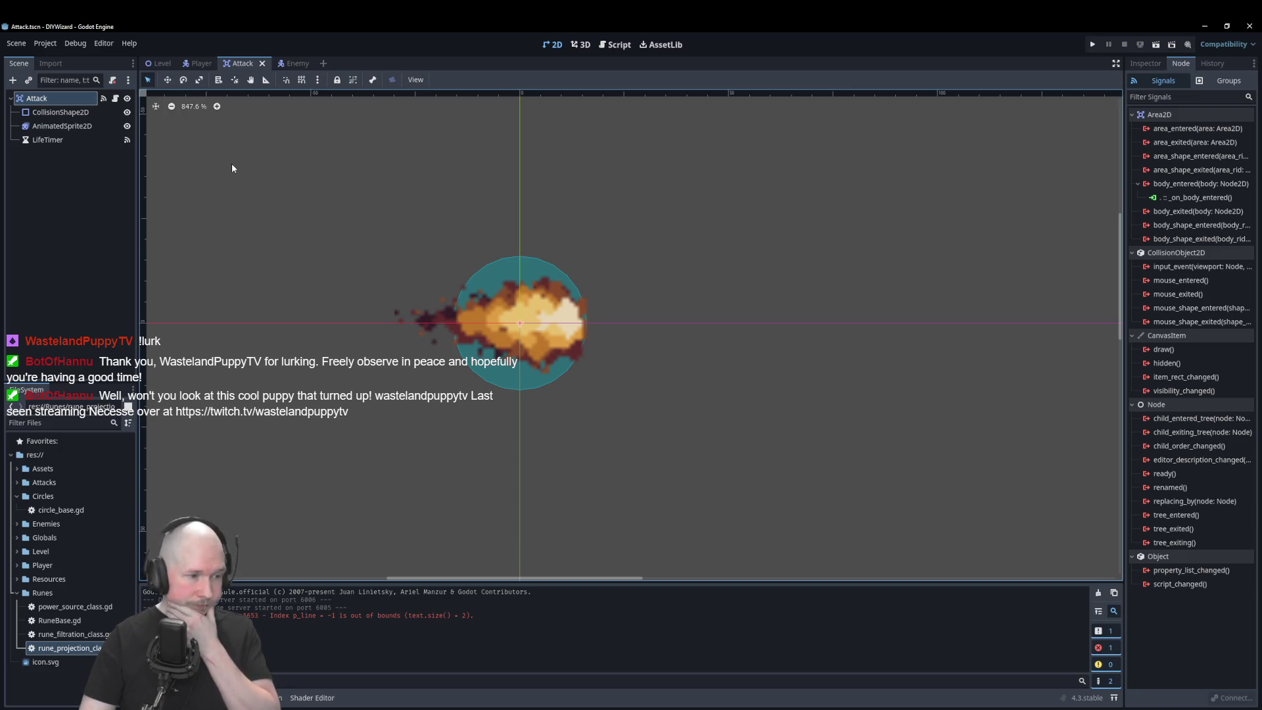
{"action": "left_click", "coordinate": [203, 64]}
{"action": "left_click", "coordinate": [253, 63]}
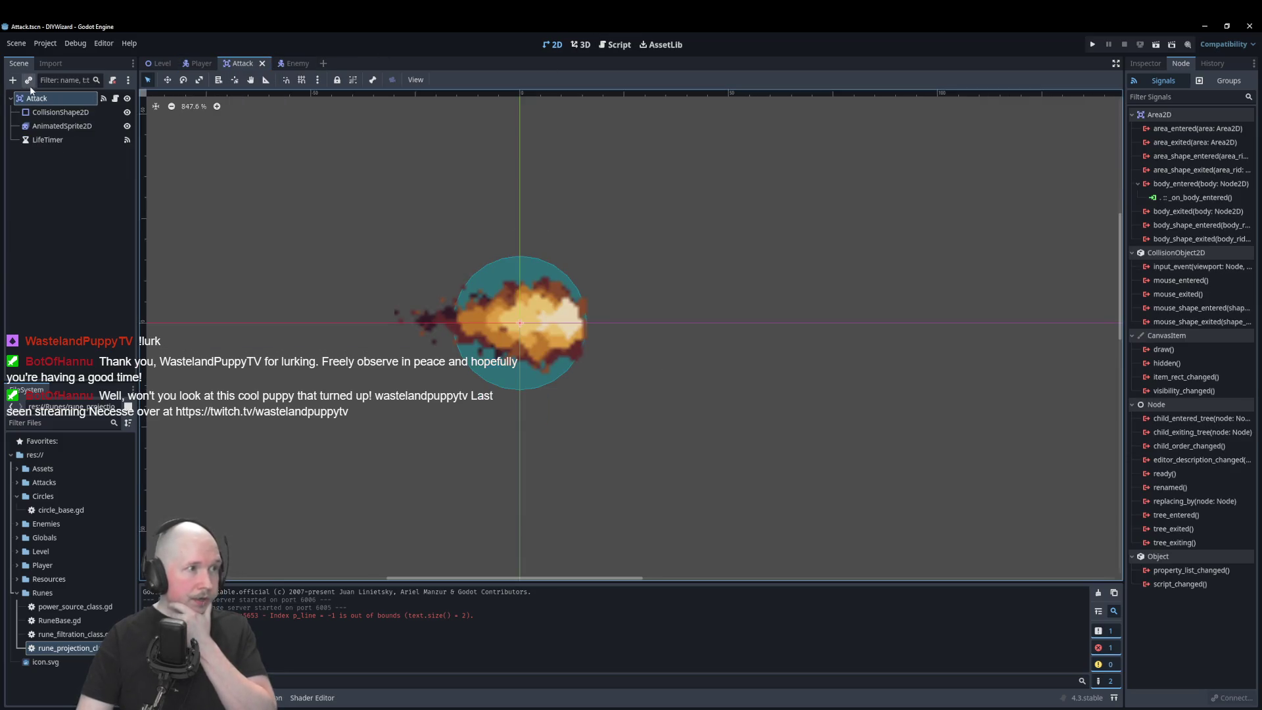
{"action": "left_click", "coordinate": [1146, 63]}
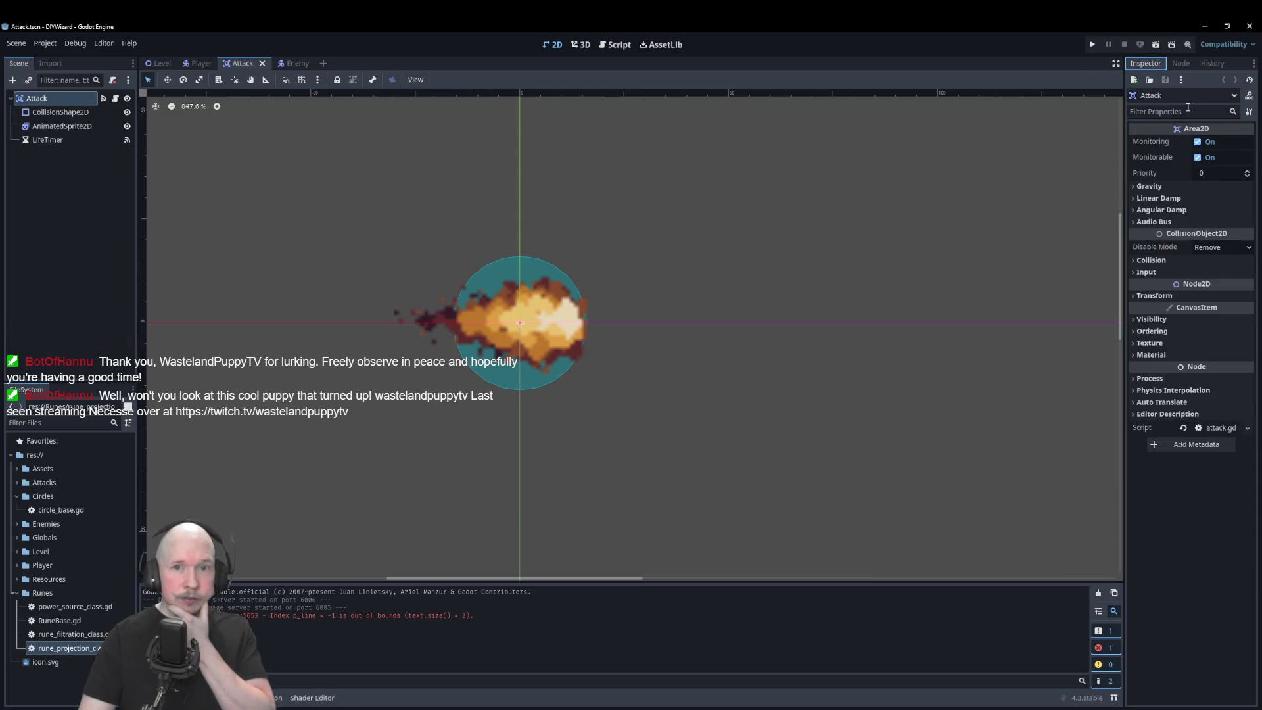
{"action": "left_click", "coordinate": [77, 131]}
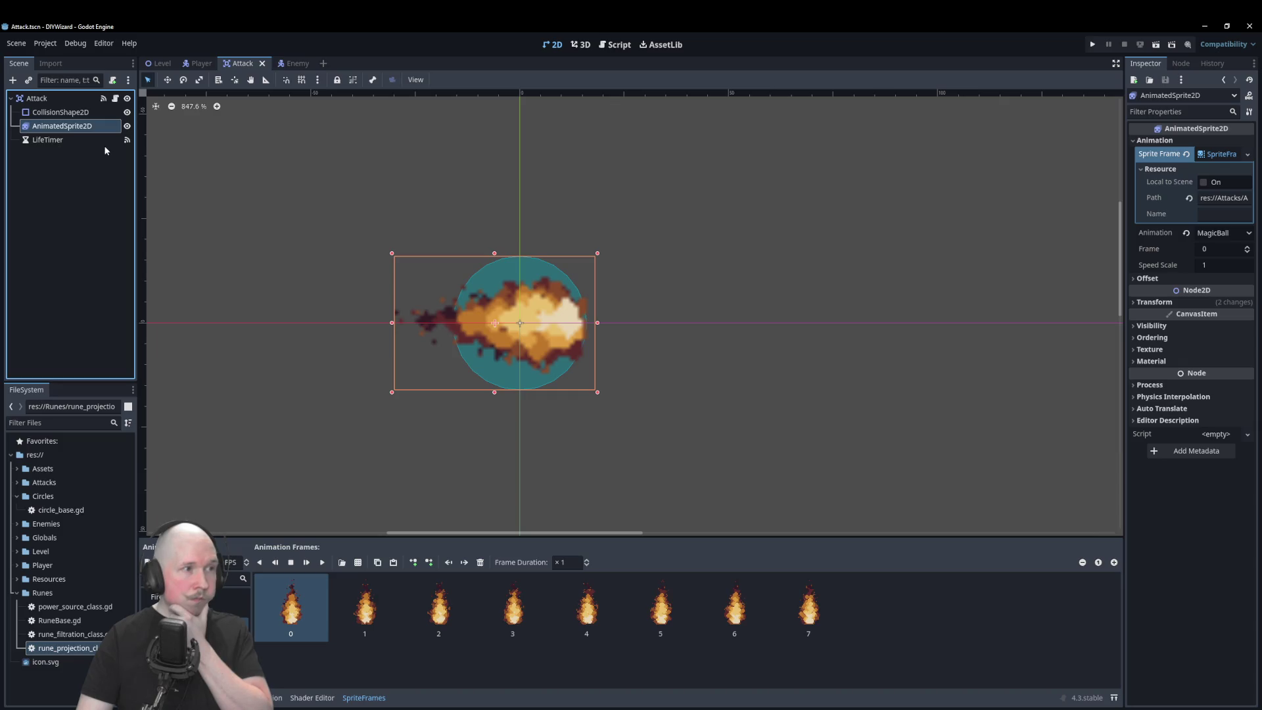
Step: Inspect CollisionShape2D, then AnimatedSprite2D, repeatedly comparing the FireBolt and IceBolt animations
{"action": "left_click", "coordinate": [71, 113]}
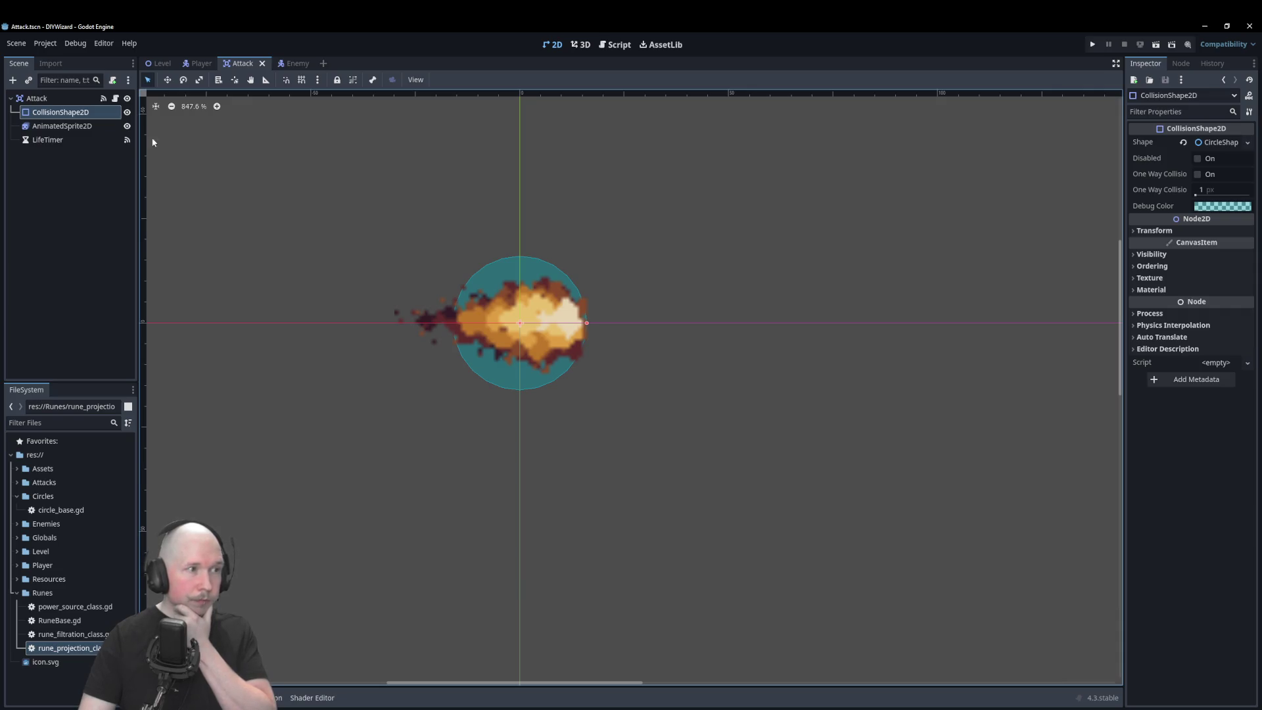
{"action": "left_click", "coordinate": [63, 126]}
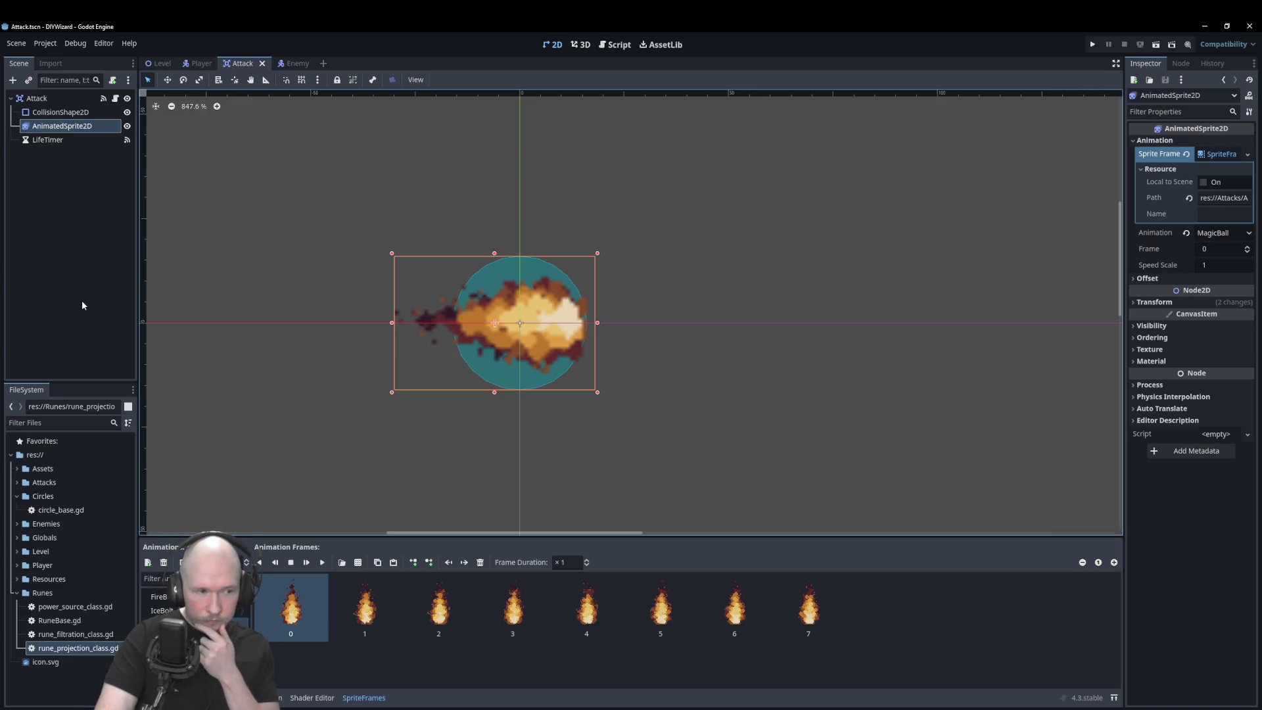
{"action": "left_click", "coordinate": [161, 610]}
{"action": "left_click", "coordinate": [159, 596]}
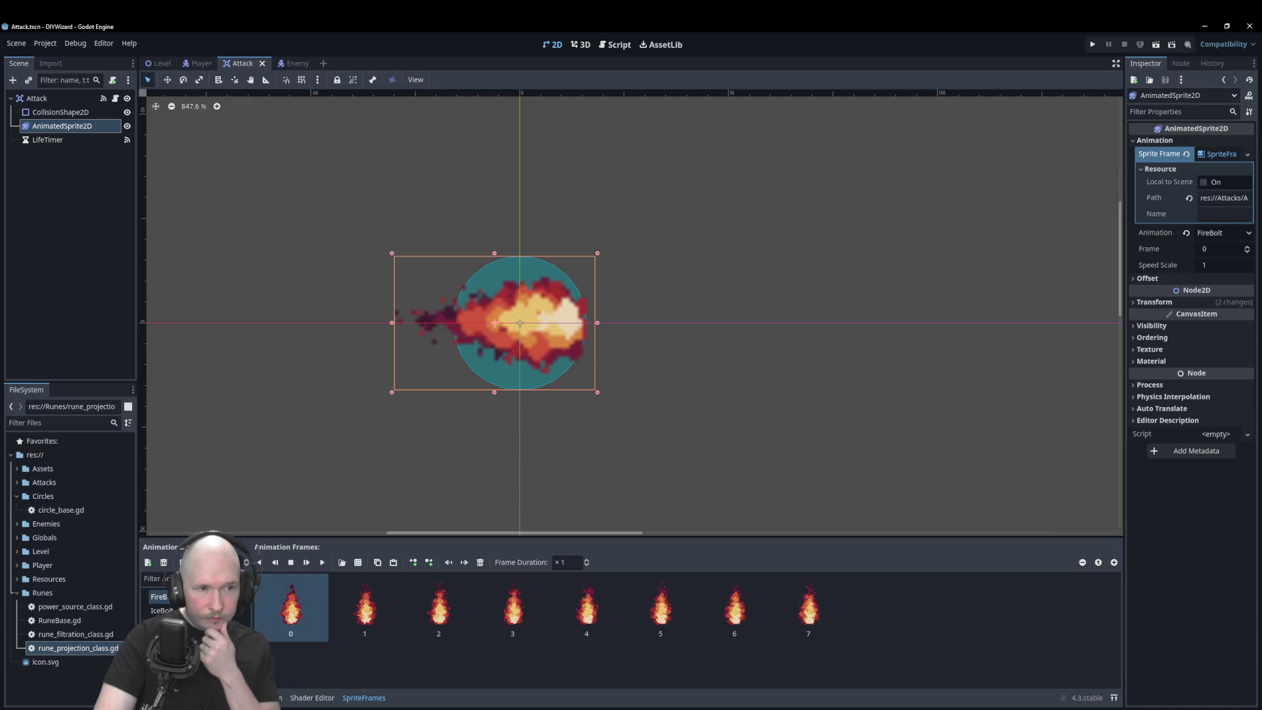
{"action": "left_click", "coordinate": [161, 610]}
{"action": "left_click", "coordinate": [159, 596]}
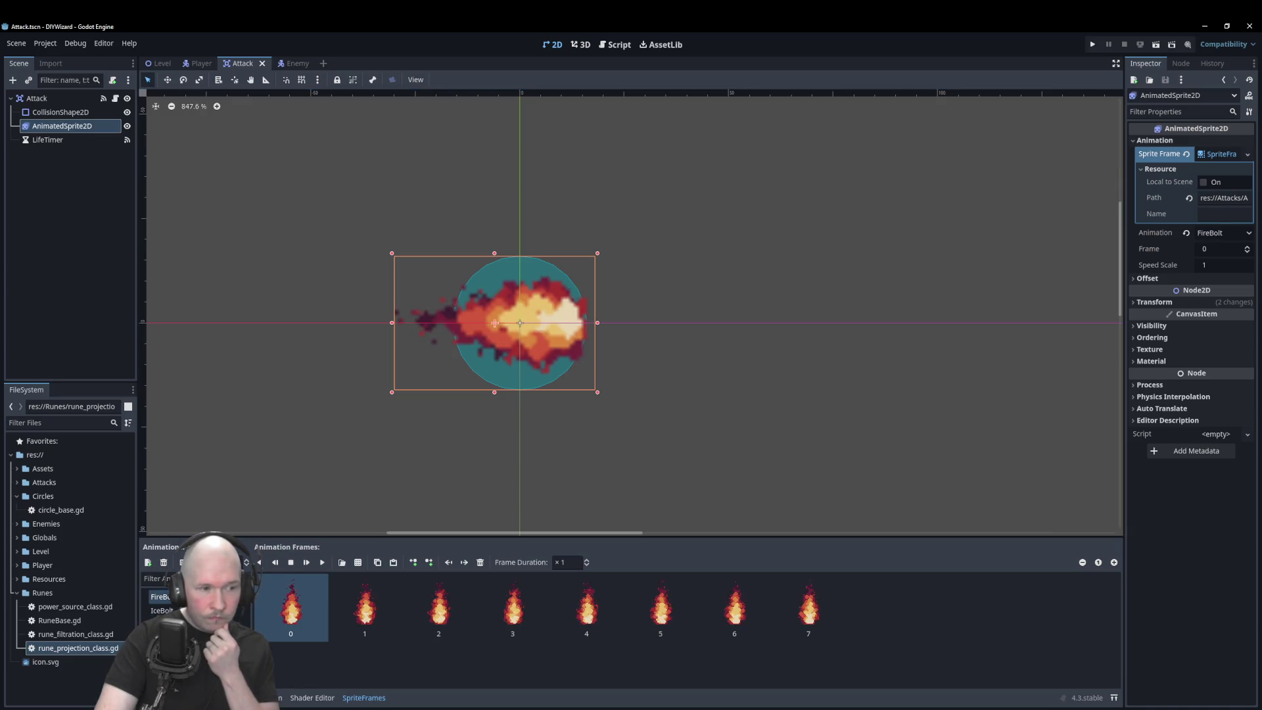
{"action": "left_click", "coordinate": [161, 610]}
{"action": "left_click", "coordinate": [159, 596]}
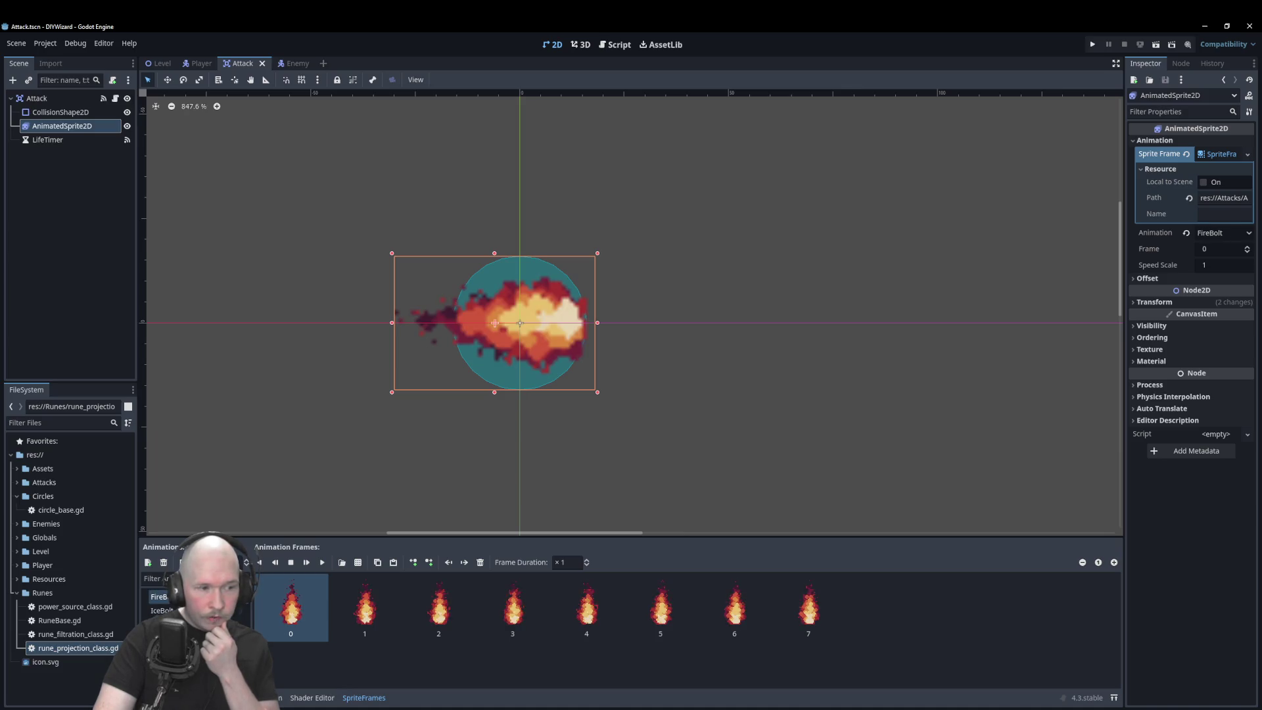
{"action": "left_click", "coordinate": [161, 610]}
{"action": "left_click", "coordinate": [159, 596]}
{"action": "left_click", "coordinate": [161, 610]}
{"action": "left_click", "coordinate": [159, 596]}
Step: Try the MagicBall and IceBolt animations, finally leaving the sprite on MagicBall
{"action": "left_click", "coordinate": [161, 623]}
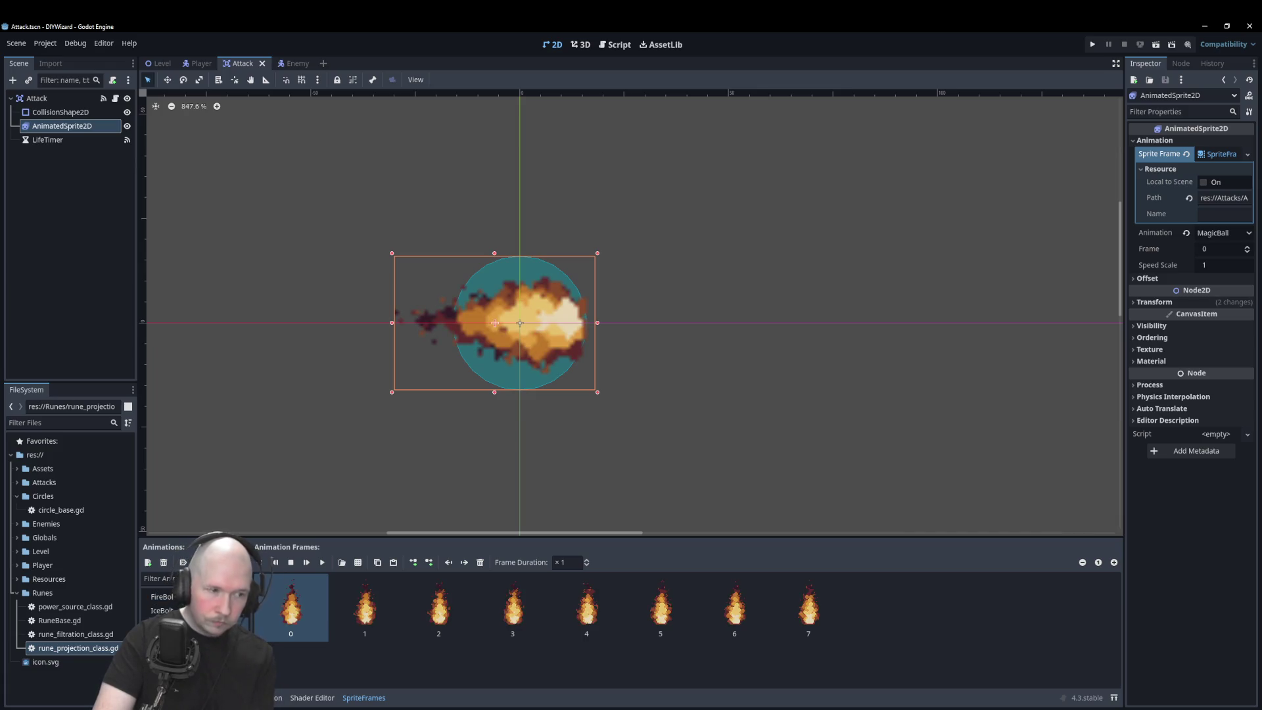
{"action": "left_click", "coordinate": [162, 609]}
{"action": "left_click", "coordinate": [161, 623]}
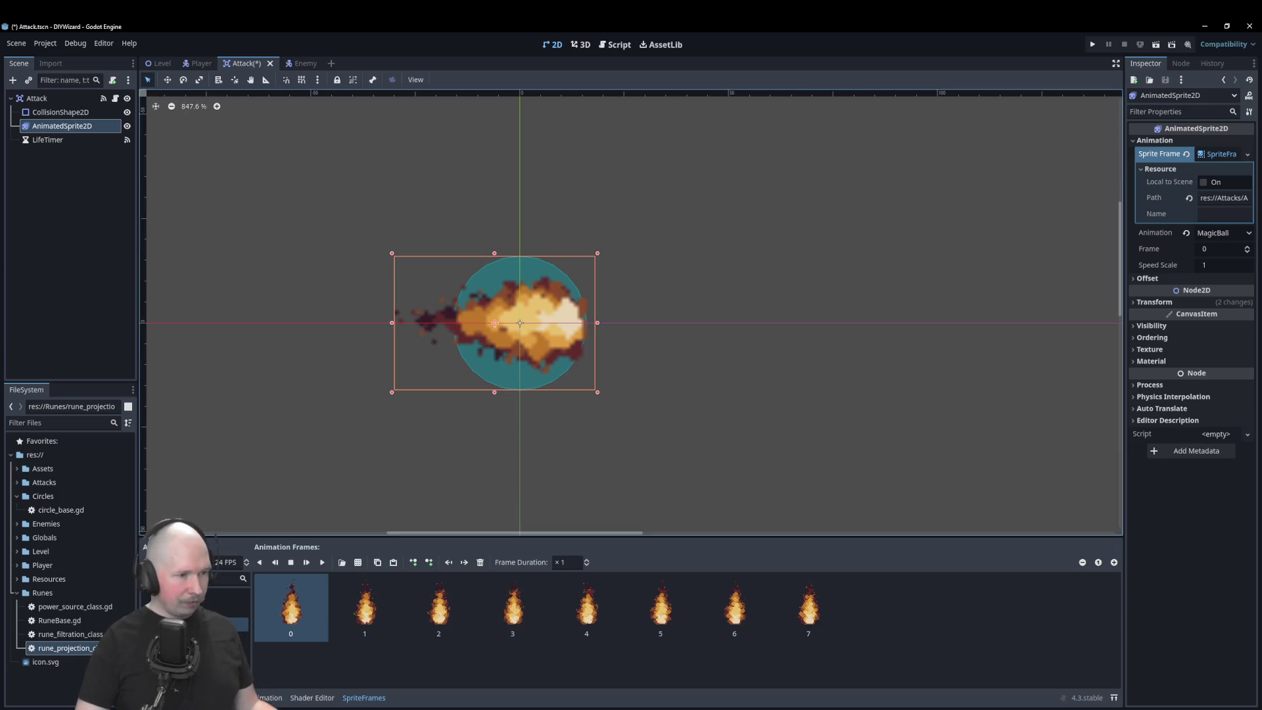
Step: Cycle the sprite through IceBolt and FireBolt back to MagicBall, then open attack.gd in the script editor
{"action": "left_click", "coordinate": [230, 609]}
{"action": "left_click", "coordinate": [230, 623]}
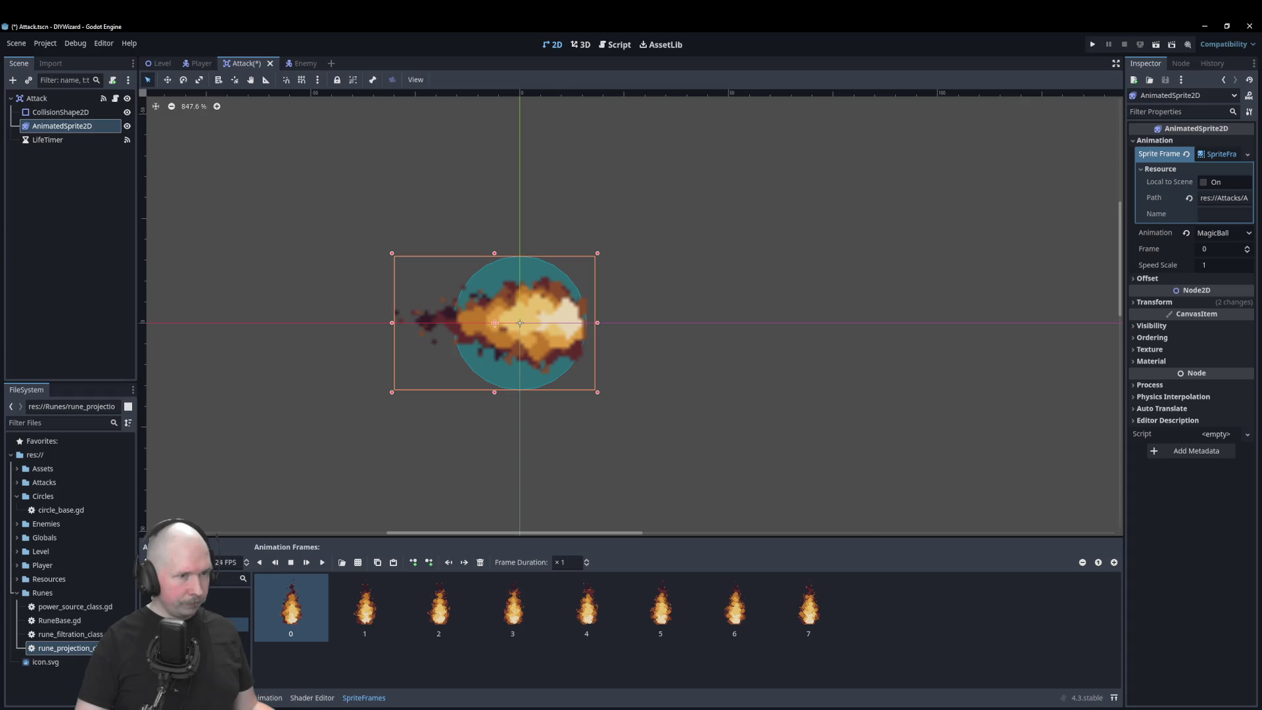
{"action": "left_click", "coordinate": [230, 609]}
{"action": "left_click", "coordinate": [230, 623]}
{"action": "left_click", "coordinate": [230, 596]}
{"action": "left_click", "coordinate": [230, 623]}
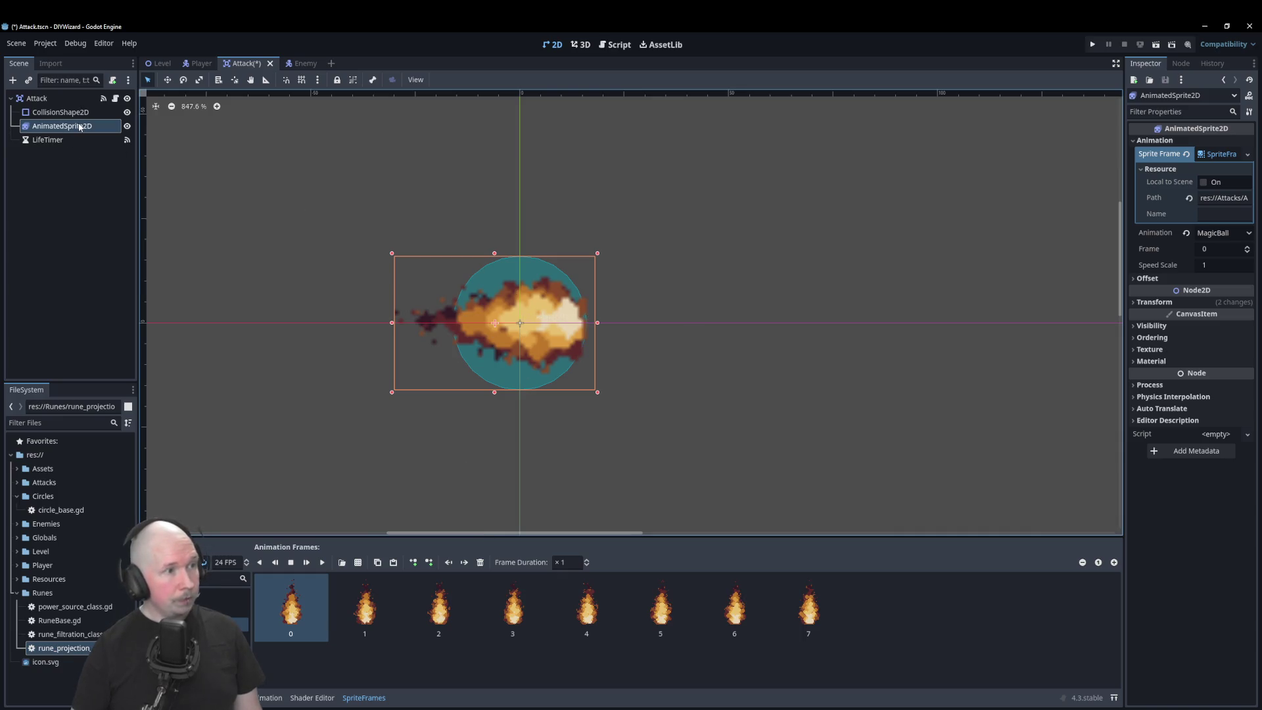
{"action": "key", "text": "ctrl+F3"}
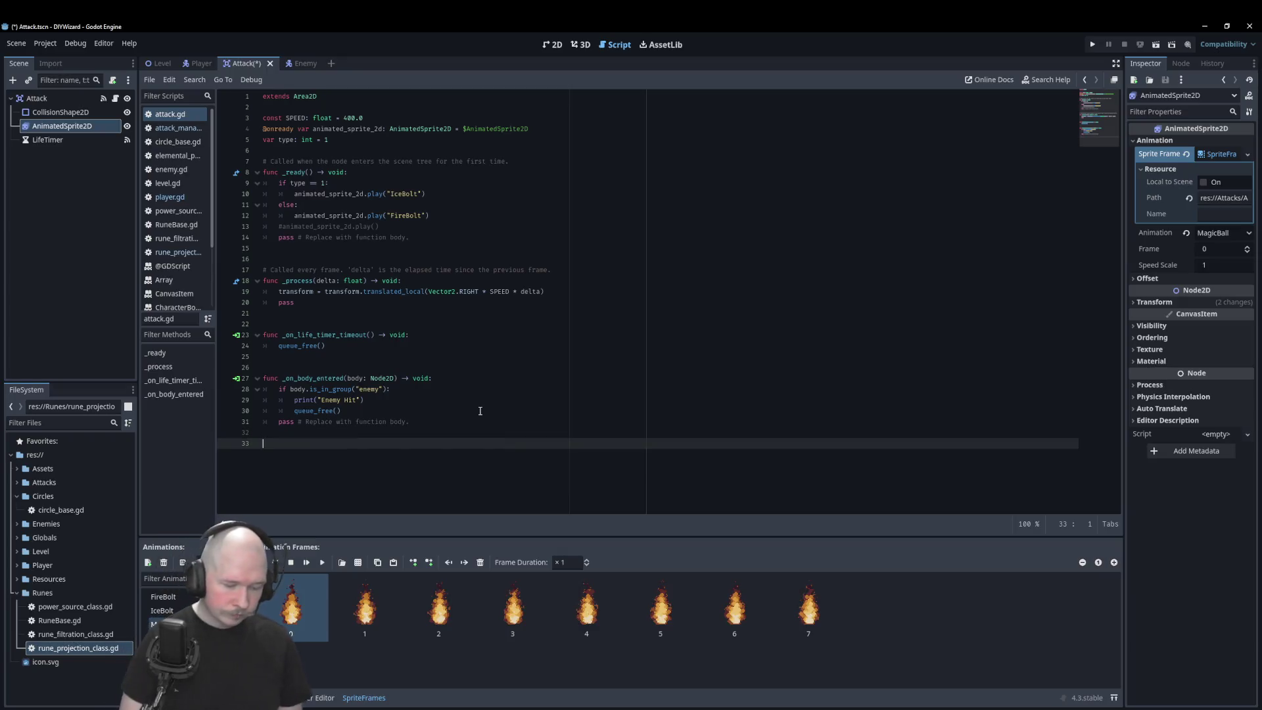
Step: Write choose_animation(new_anim: String) setting animated_sprite_2d.animation = new_anim, save, and go to attack_manager.gd
{"action": "type", "text": "choose_"}
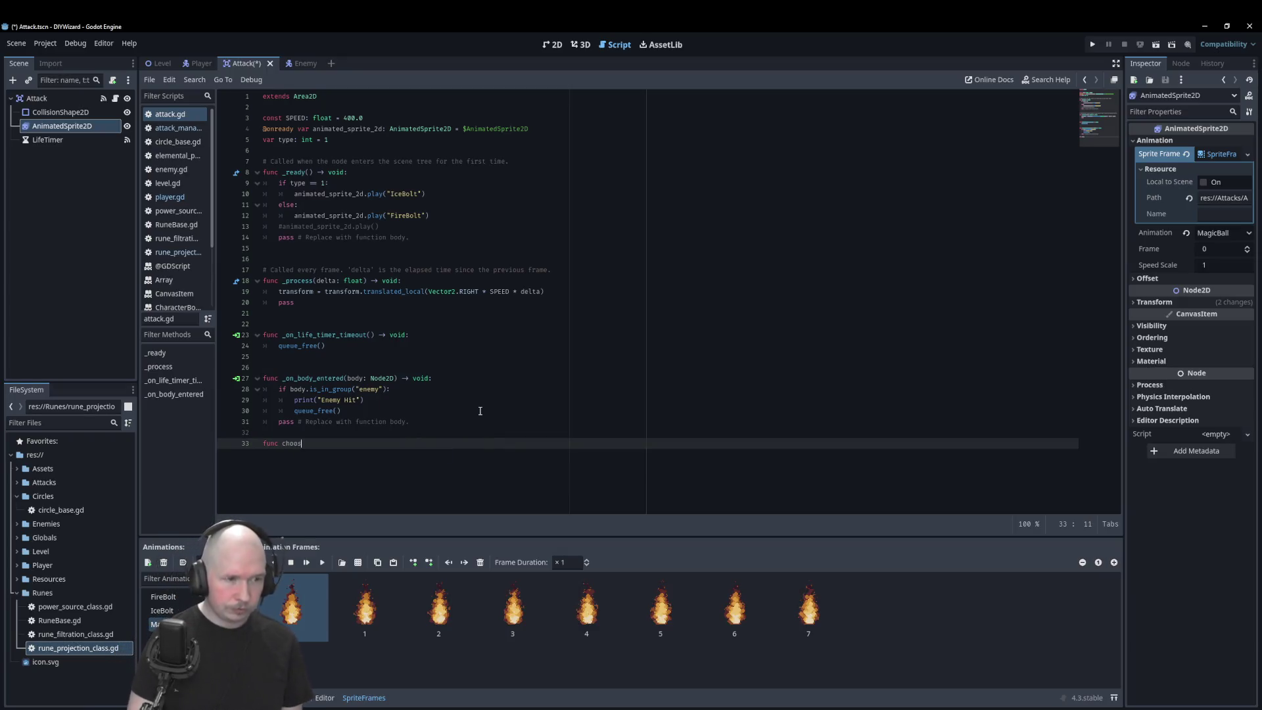
{"action": "type", "text": "anima"}
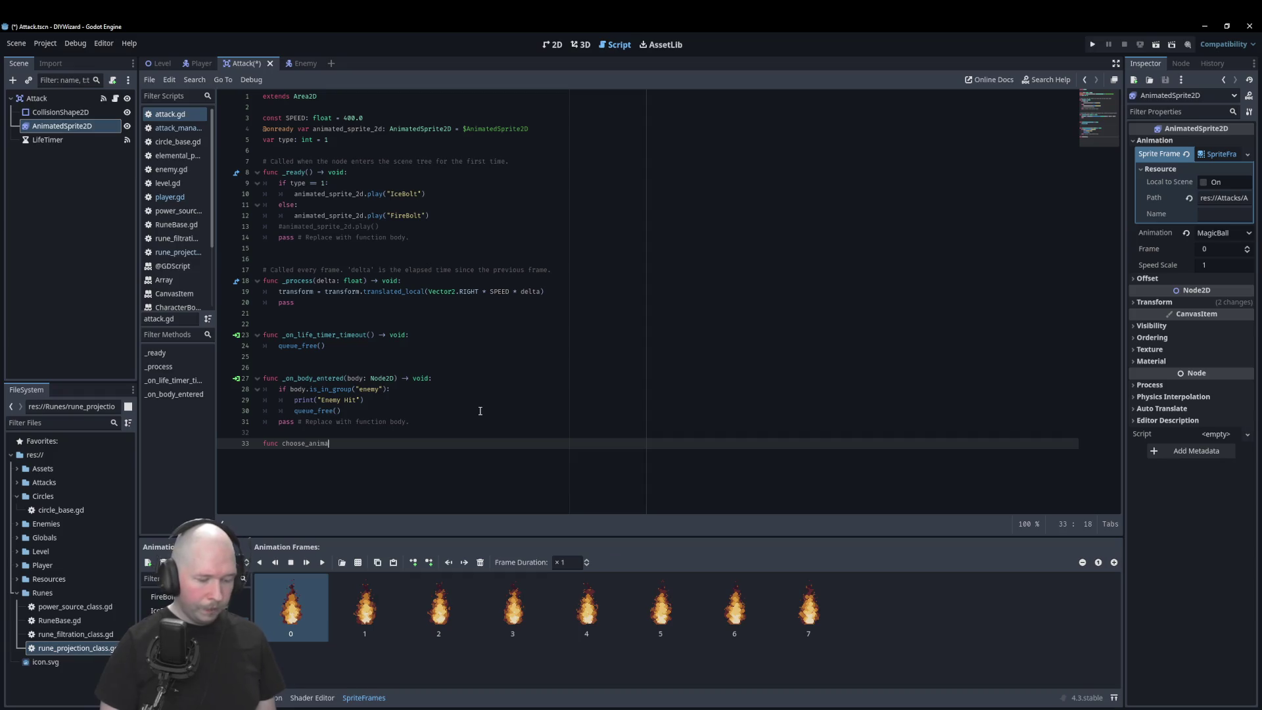
{"action": "type", "text": "tion(new_anim"}
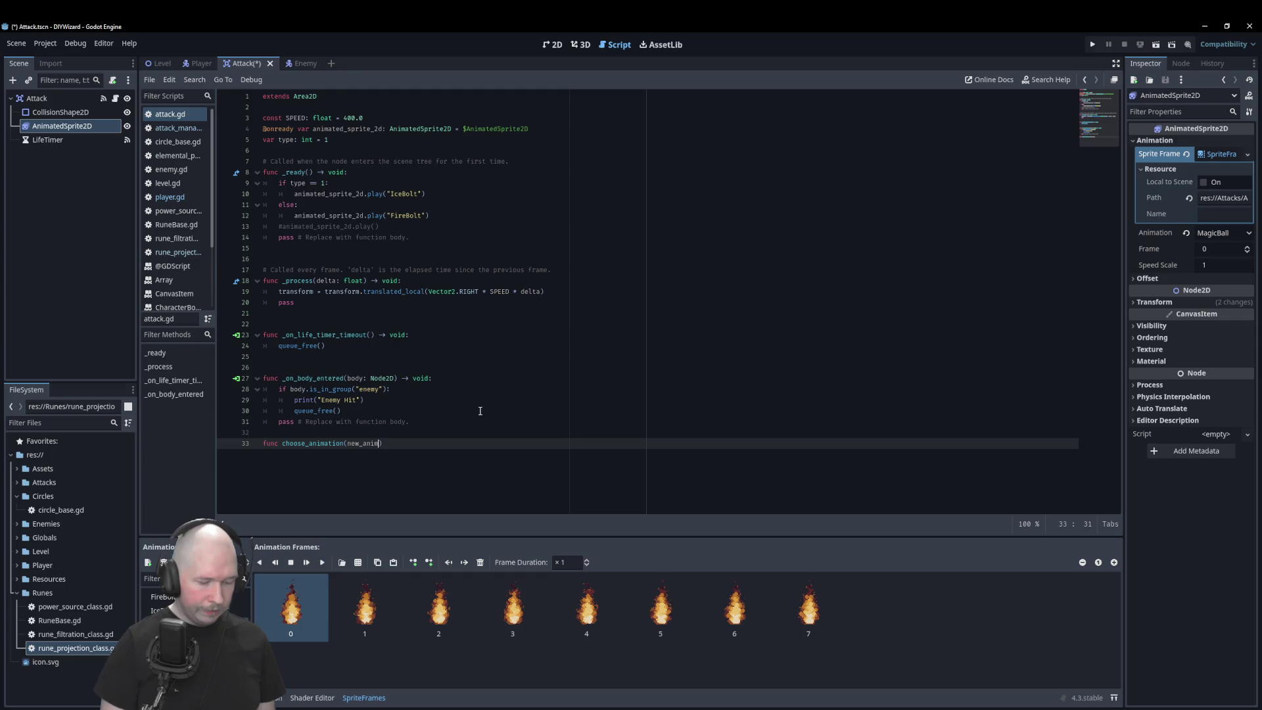
{"action": "type", "text": ": String"}
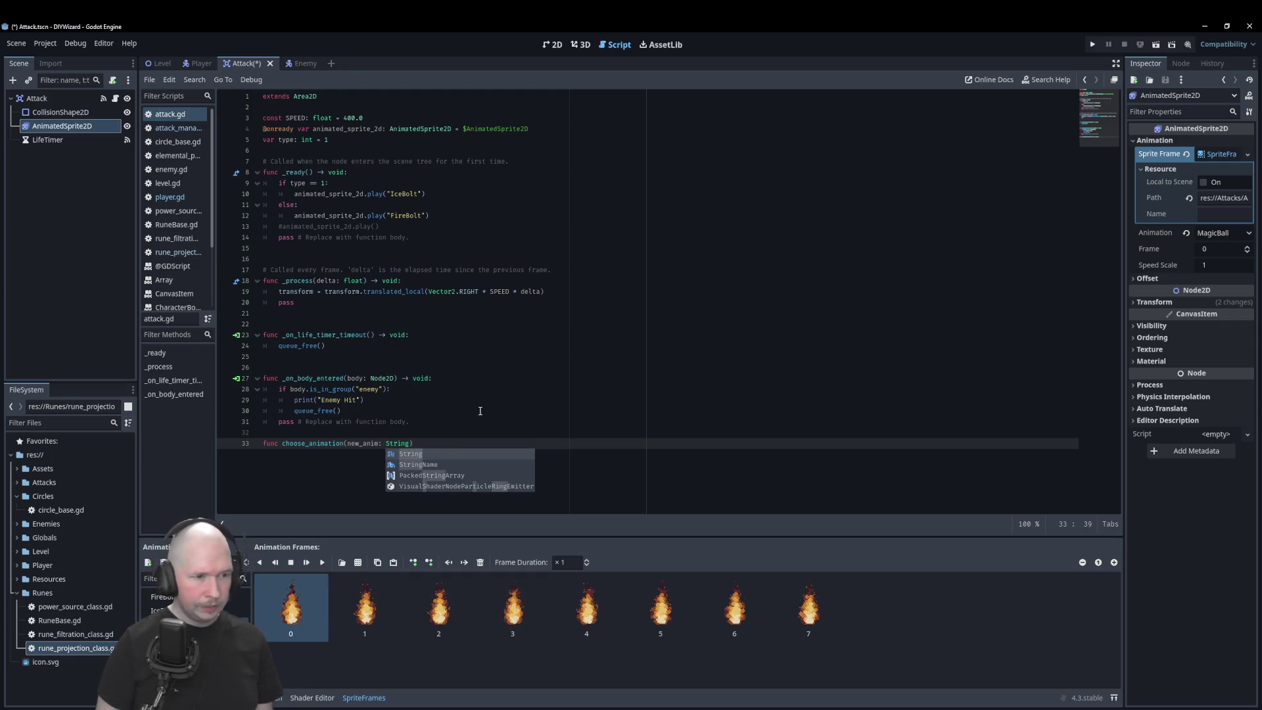
{"action": "type", "text": ") -> void"}
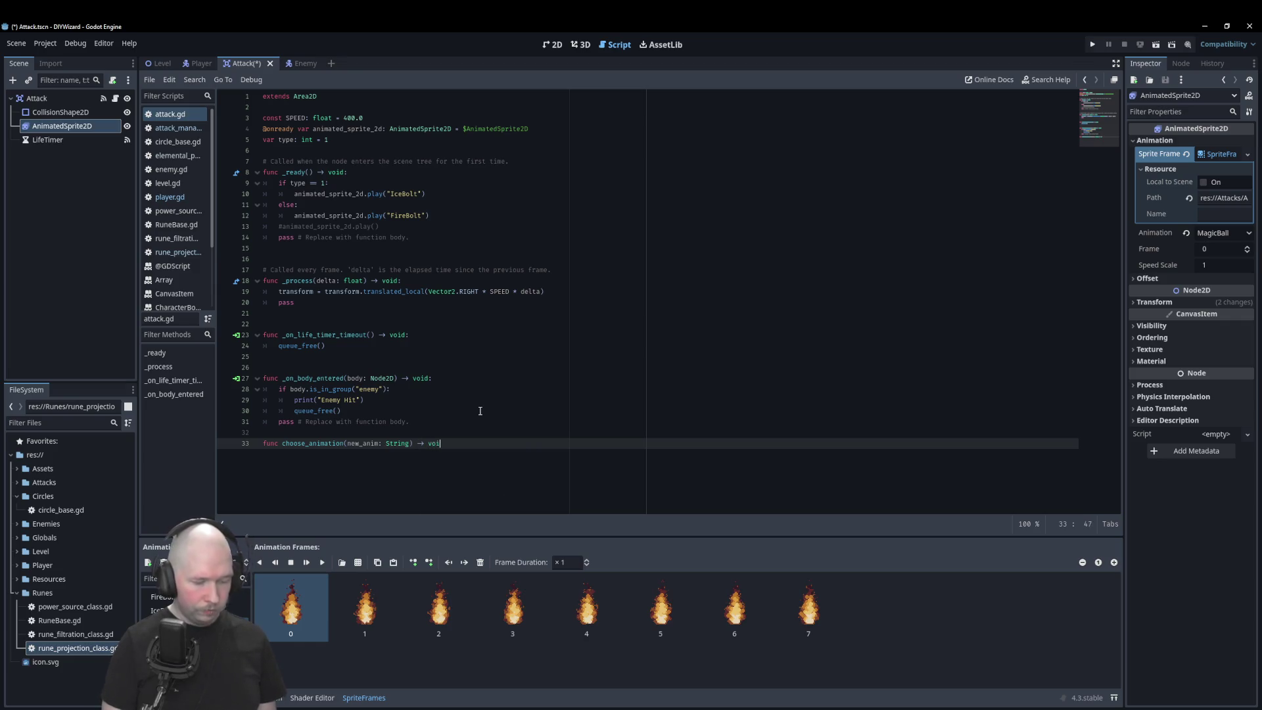
{"action": "type", "text": ":"}
{"action": "key", "text": "Return"}
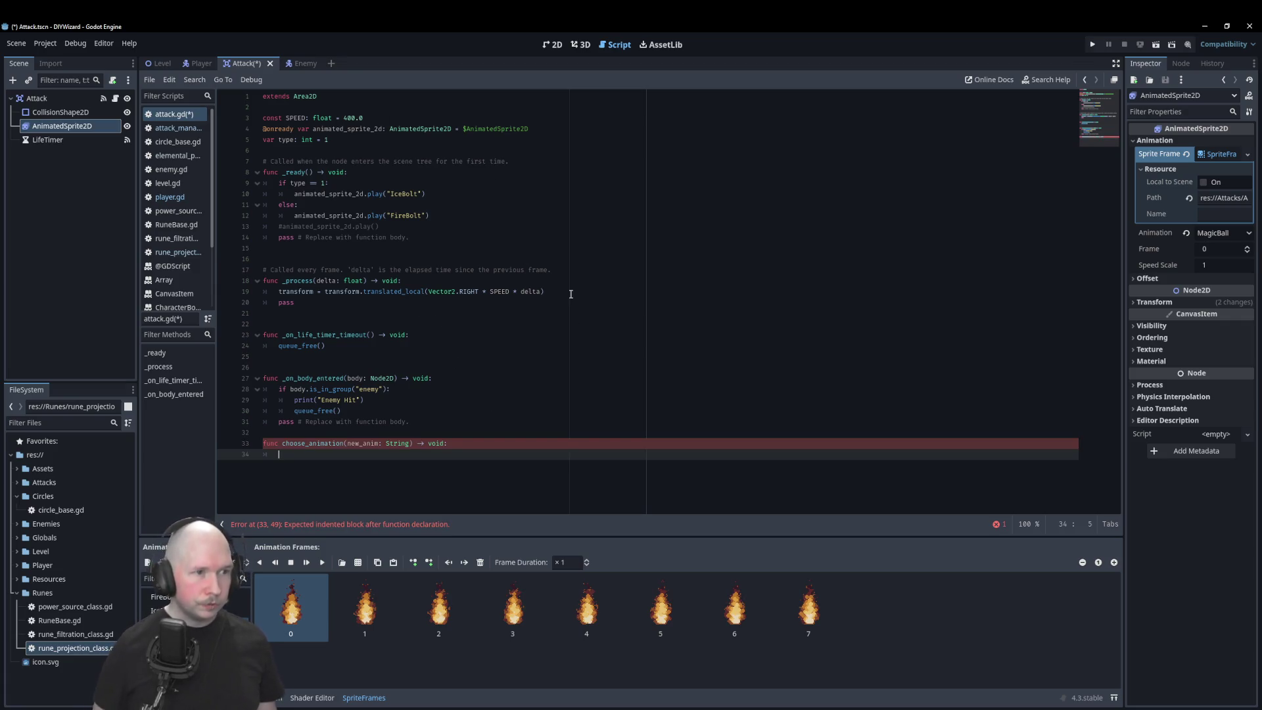
{"action": "type", "text": "animated_sprite_2d"}
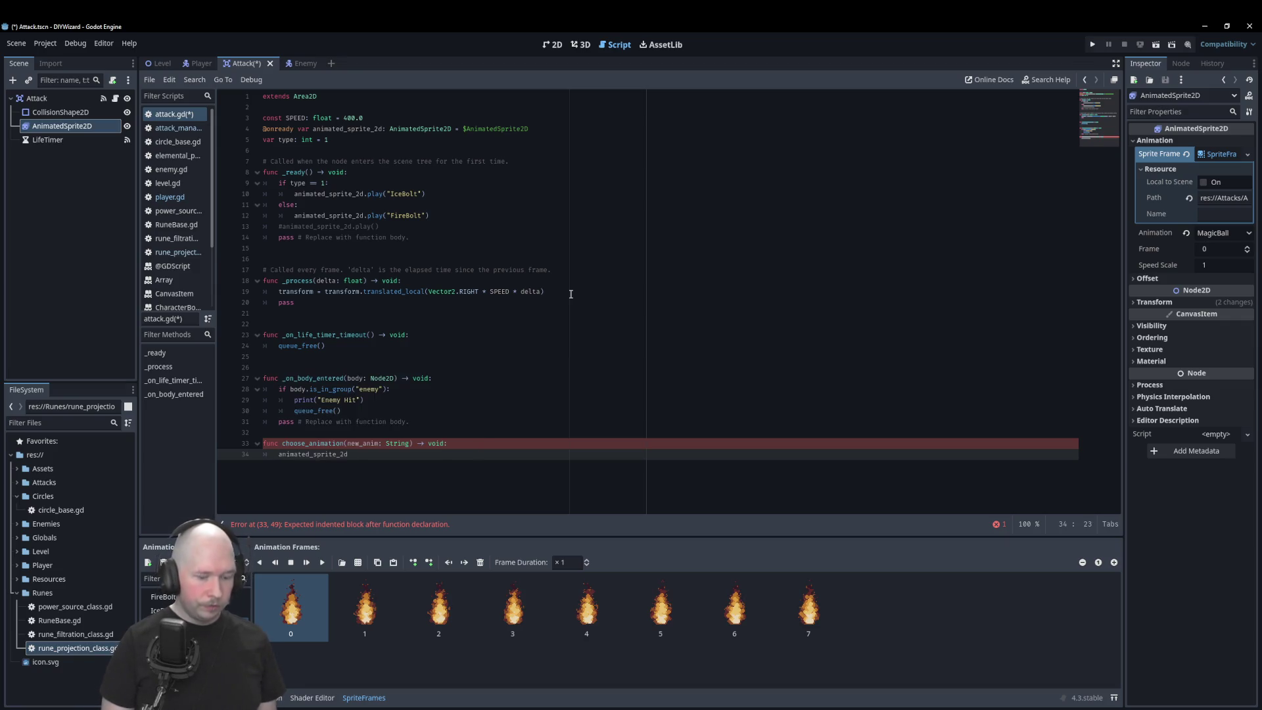
{"action": "type", "text": "."}
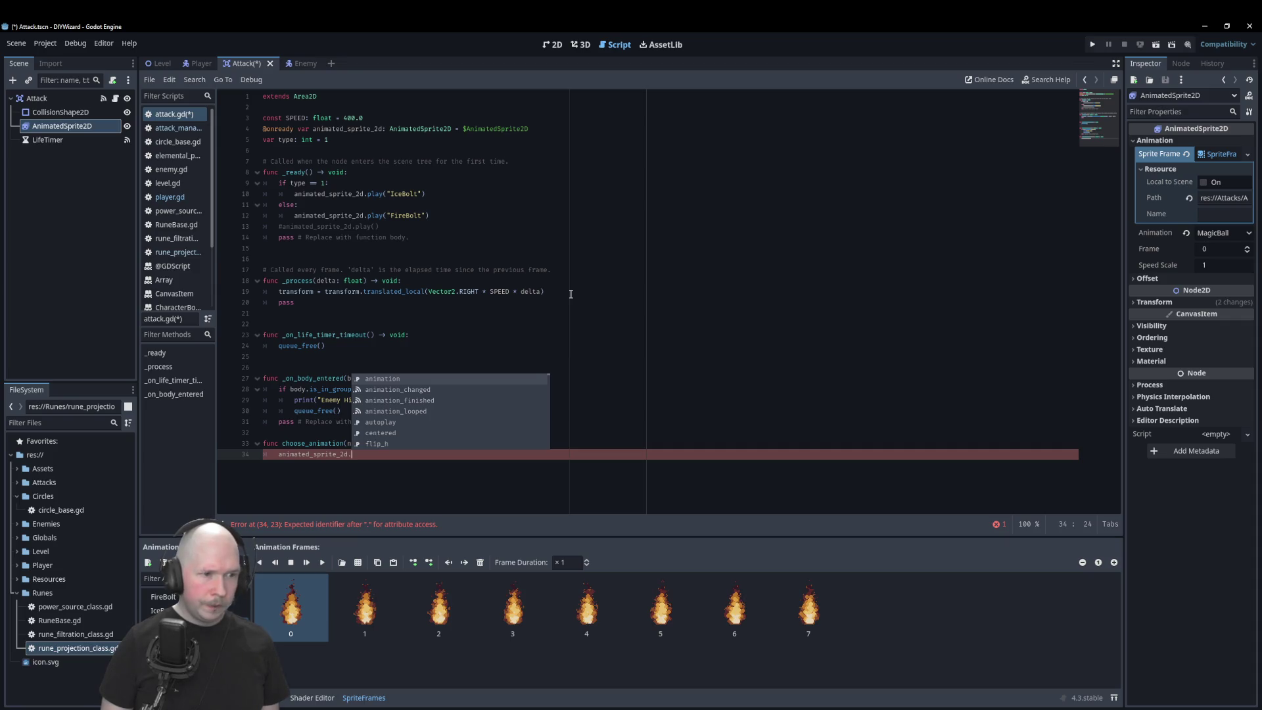
{"action": "key", "text": "Return"}
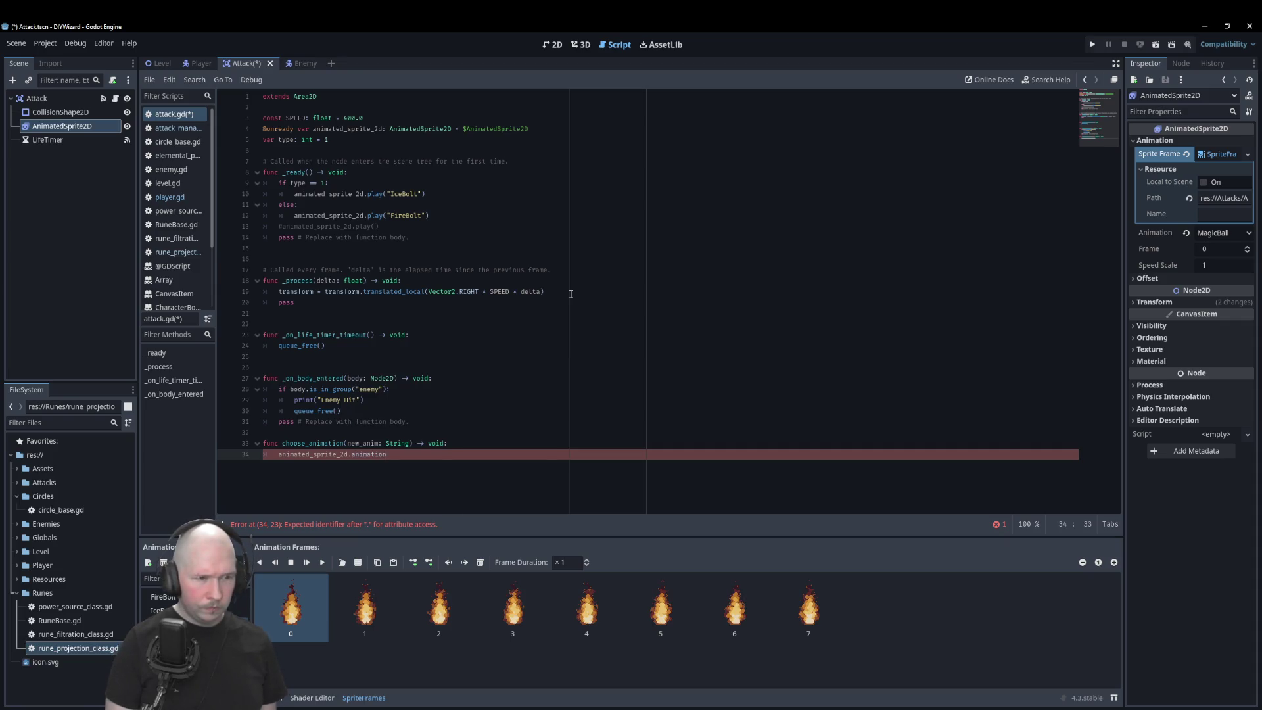
{"action": "type", "text": " = String"}
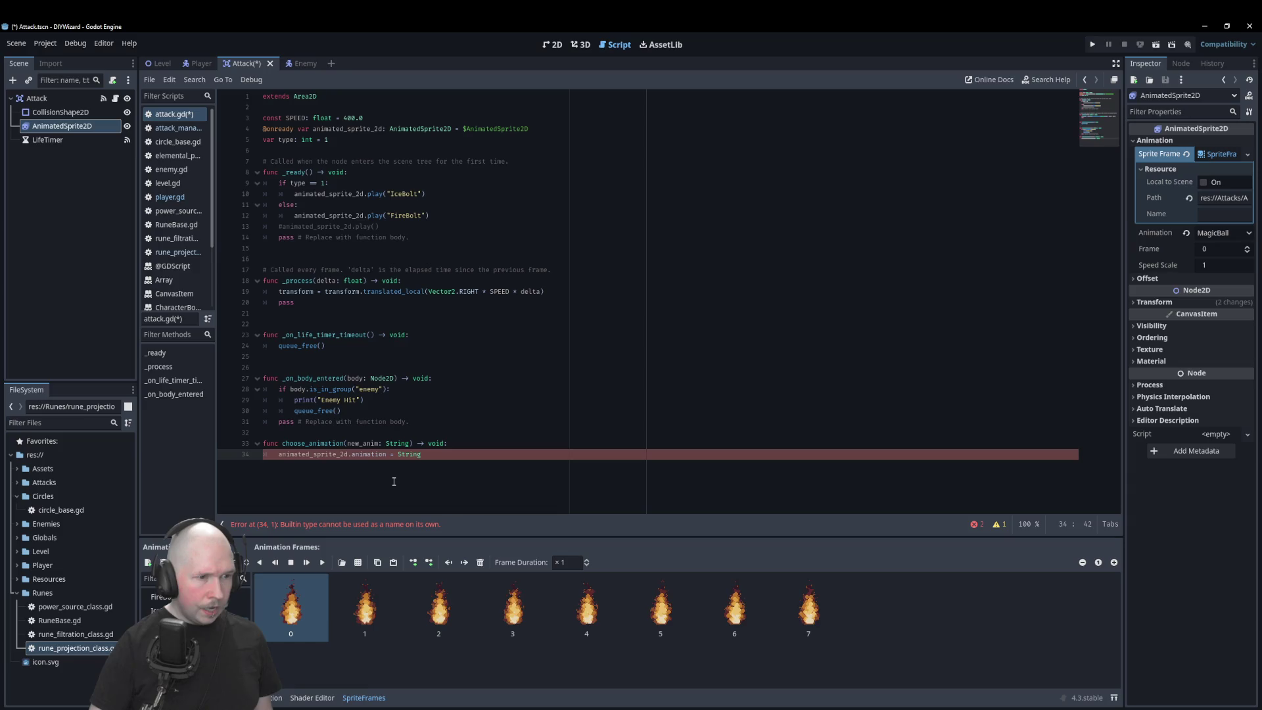
{"action": "key", "text": "BackSpace"}
{"action": "key", "text": "BackSpace"}
{"action": "key", "text": "BackSpace"}
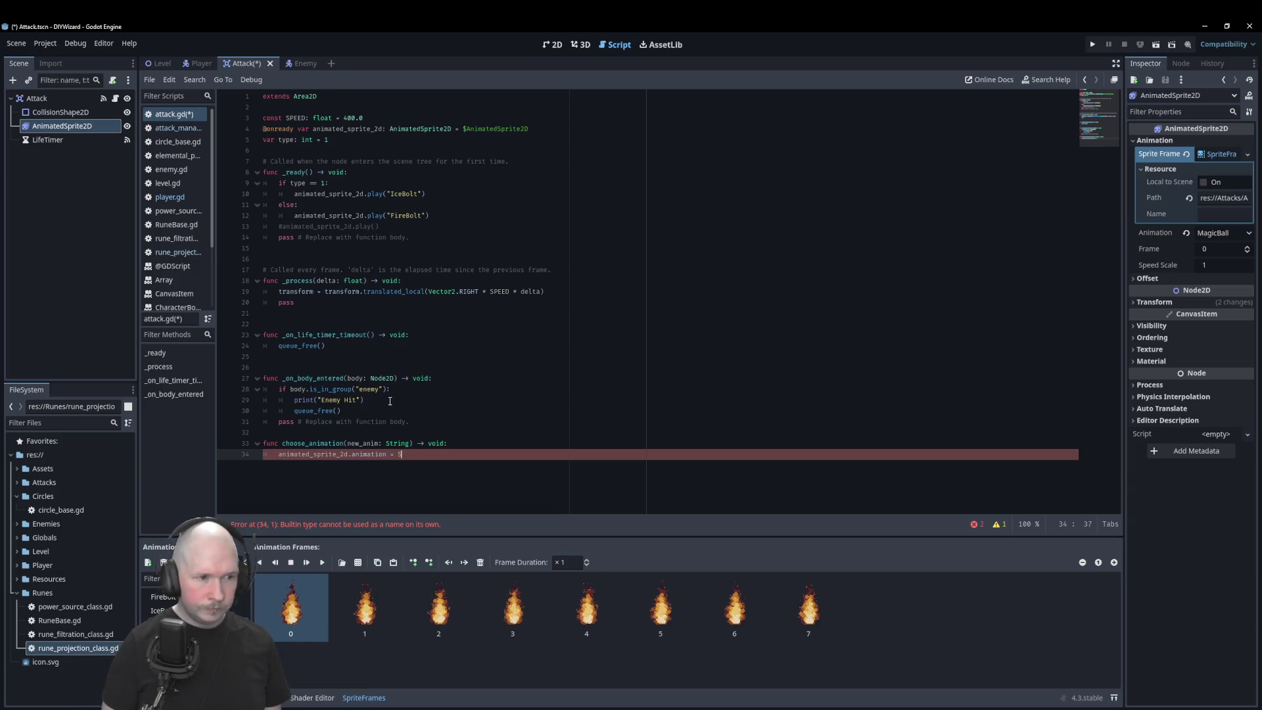
{"action": "type", "text": "new"}
{"action": "key", "text": "Return"}
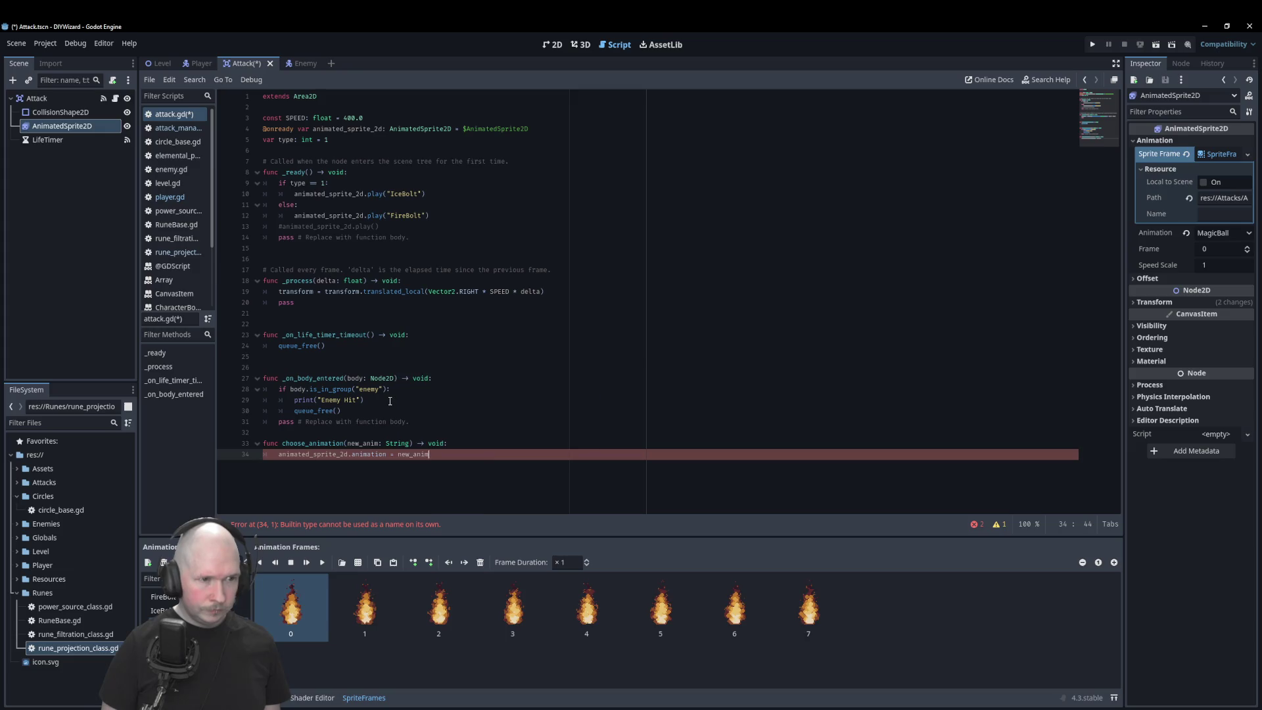
{"action": "key", "text": "ctrl+s"}
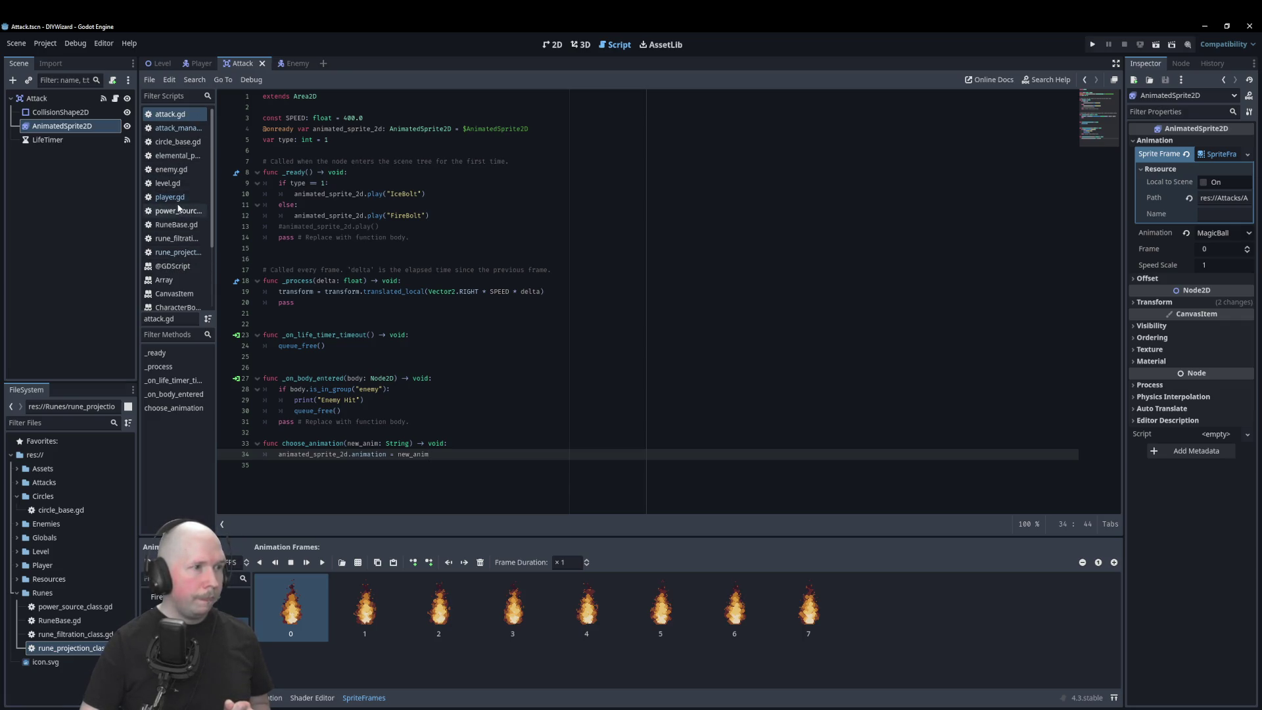
{"action": "left_click", "coordinate": [178, 128]}
{"action": "left_click", "coordinate": [510, 361]}
Step: Delete the _ready and _process functions, the extends Node line and the top blank lines
{"action": "left_click", "coordinate": [510, 367]}
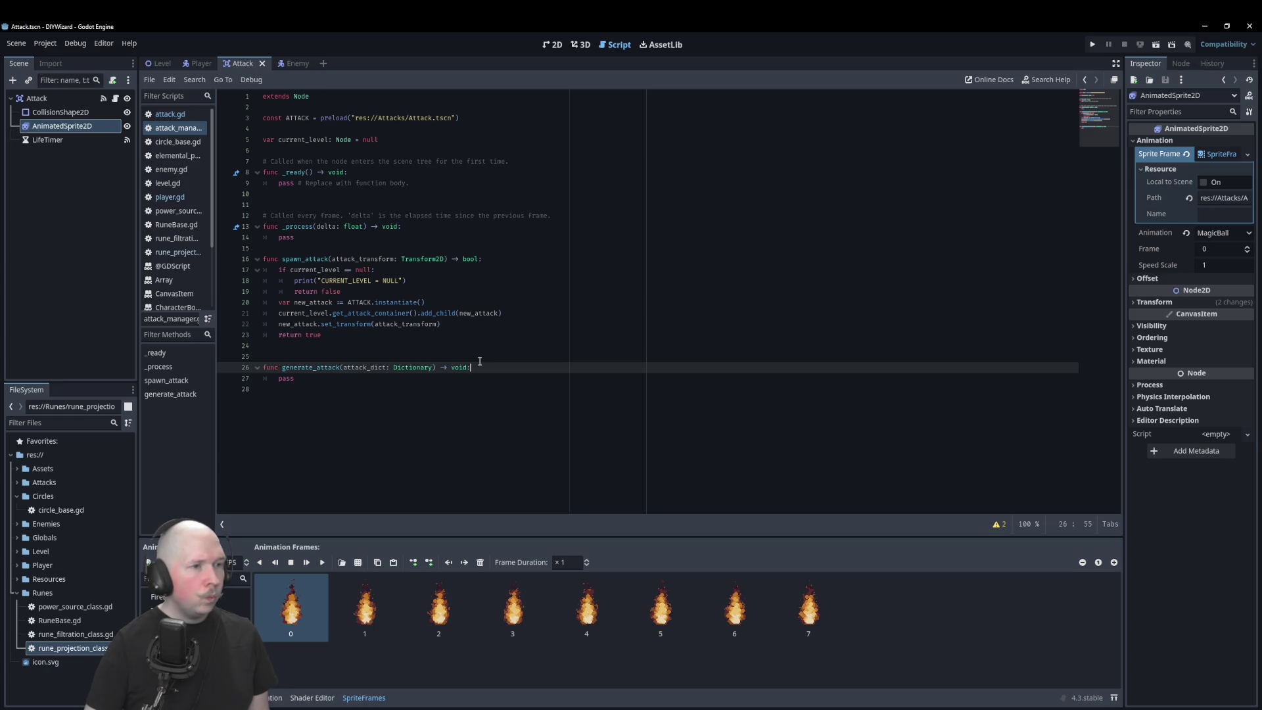
{"action": "left_click_drag", "start_coordinate": [297, 243], "coordinate": [263, 162]}
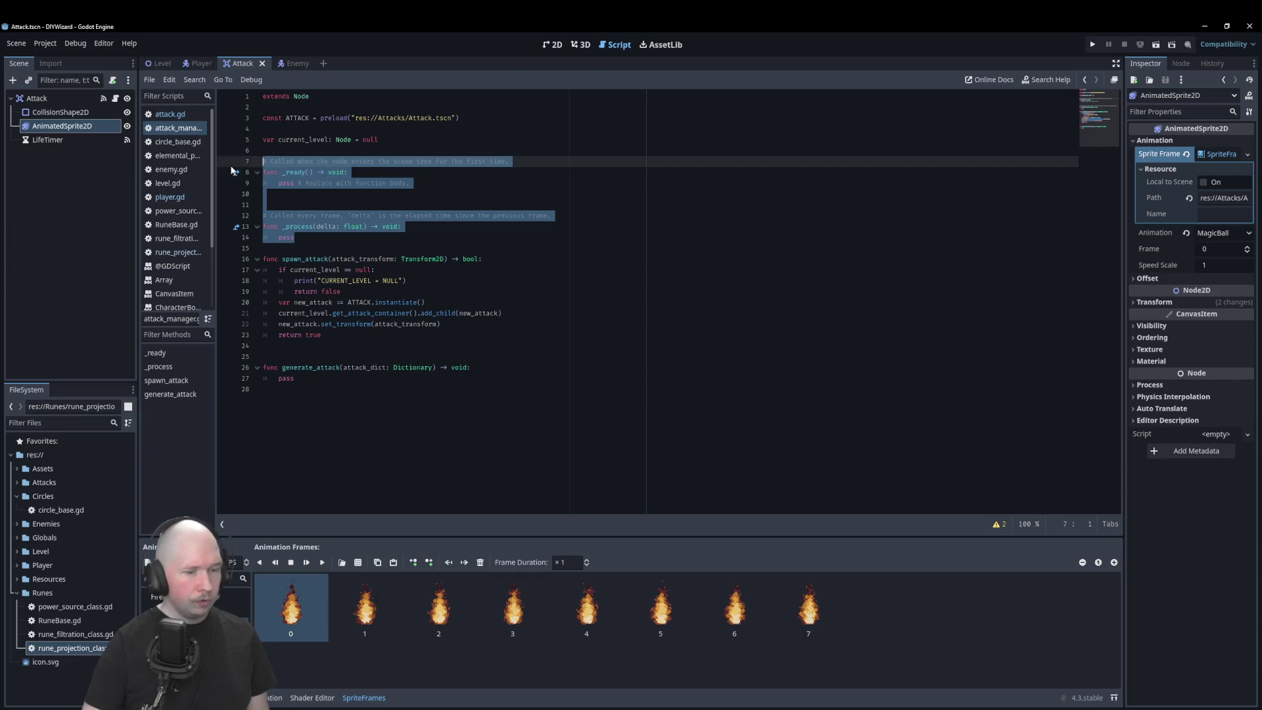
{"action": "key", "text": "BackSpace"}
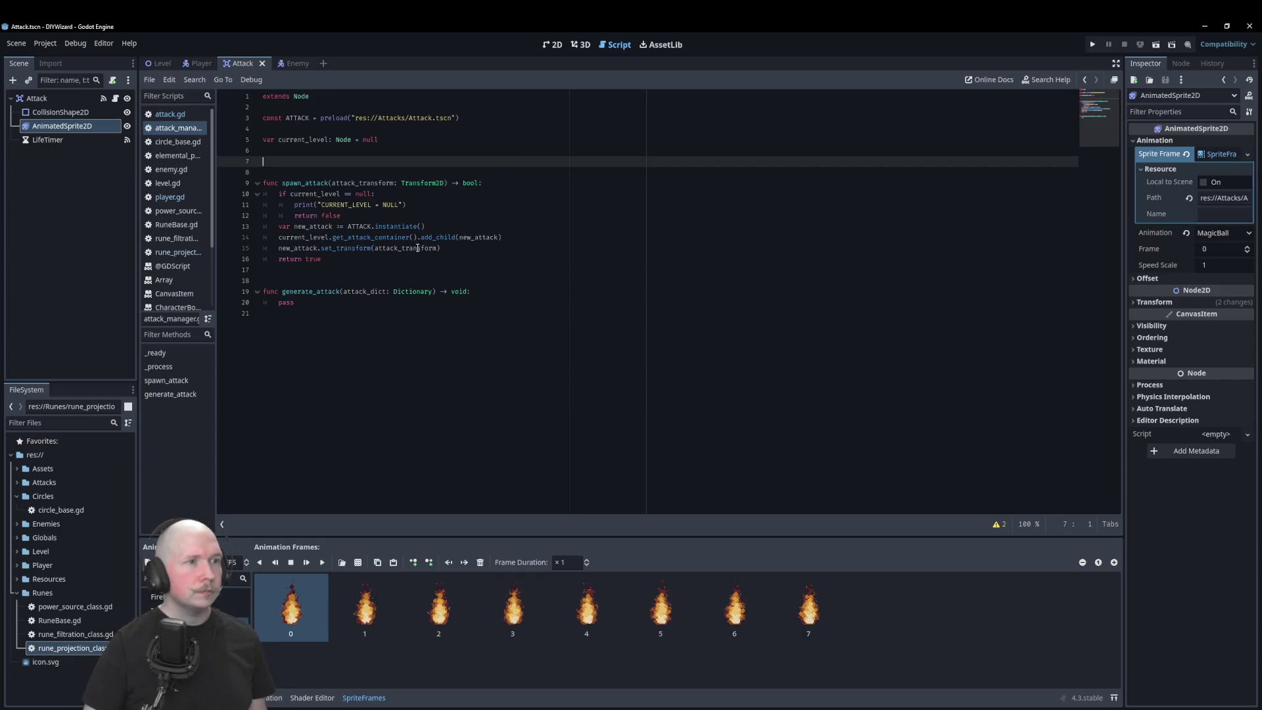
{"action": "left_click_drag", "start_coordinate": [319, 99], "coordinate": [243, 94]}
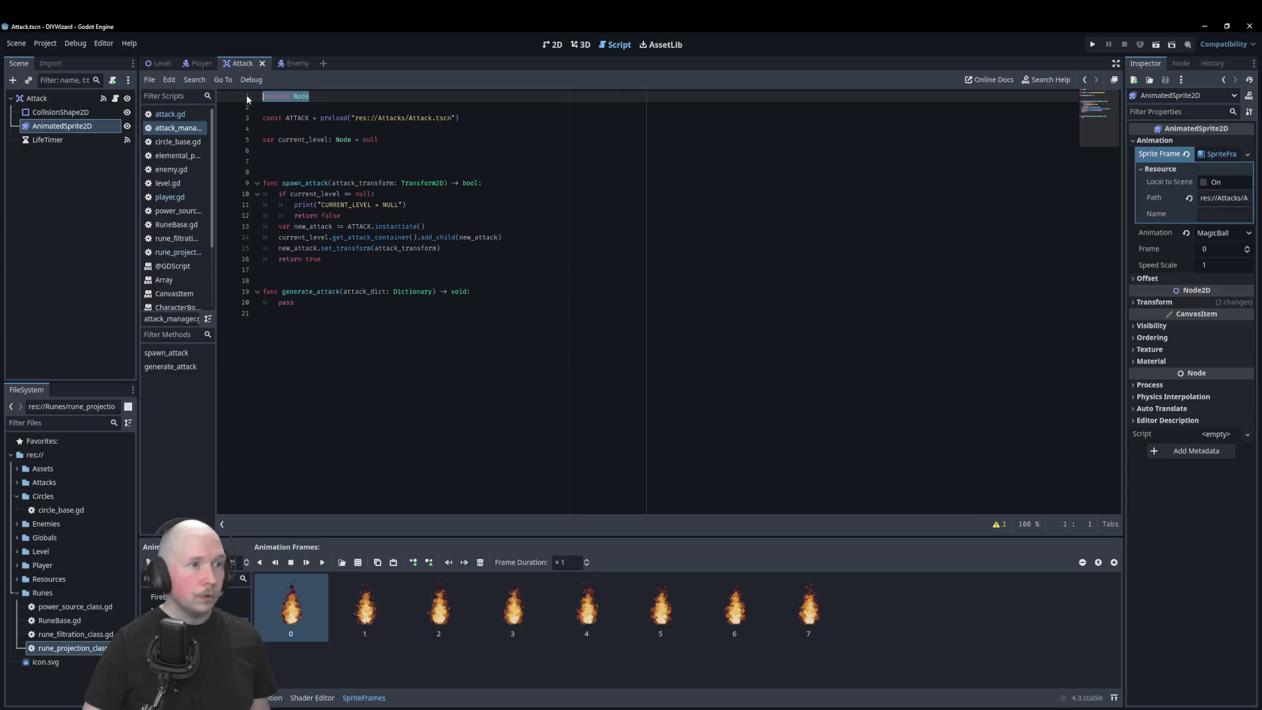
{"action": "key", "text": "BackSpace"}
{"action": "key", "text": "Delete"}
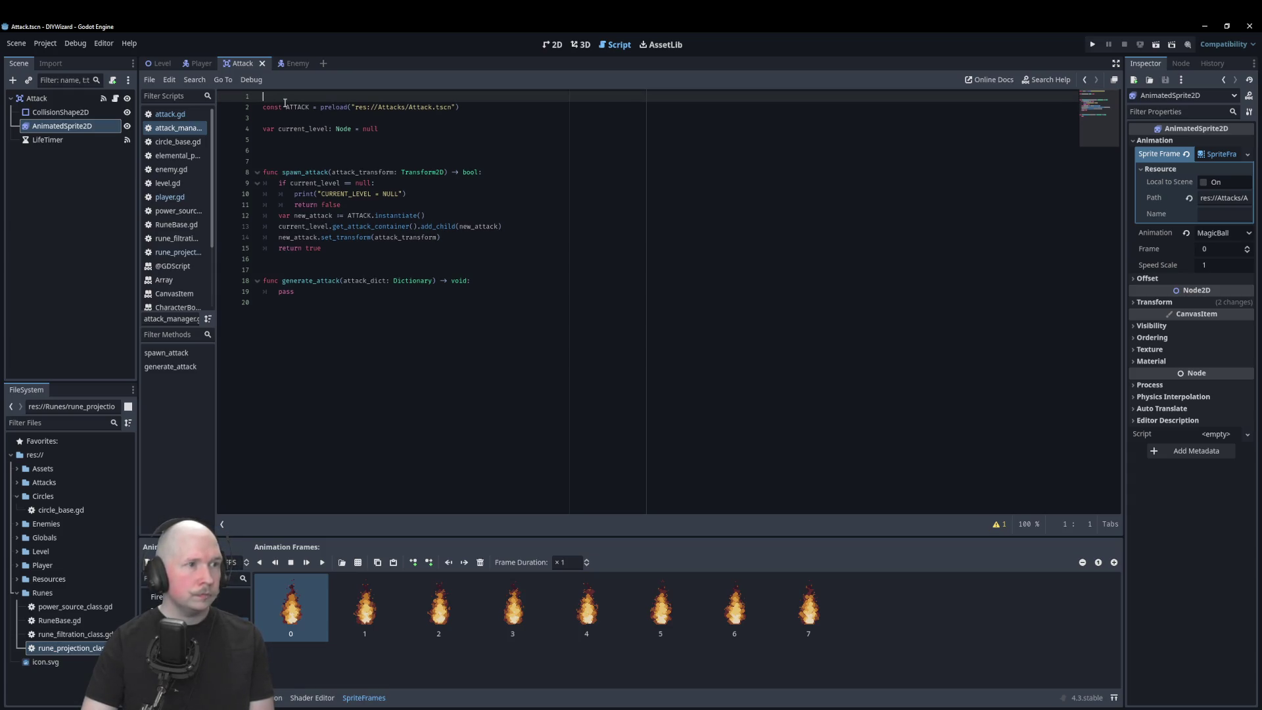
{"action": "key", "text": "Delete"}
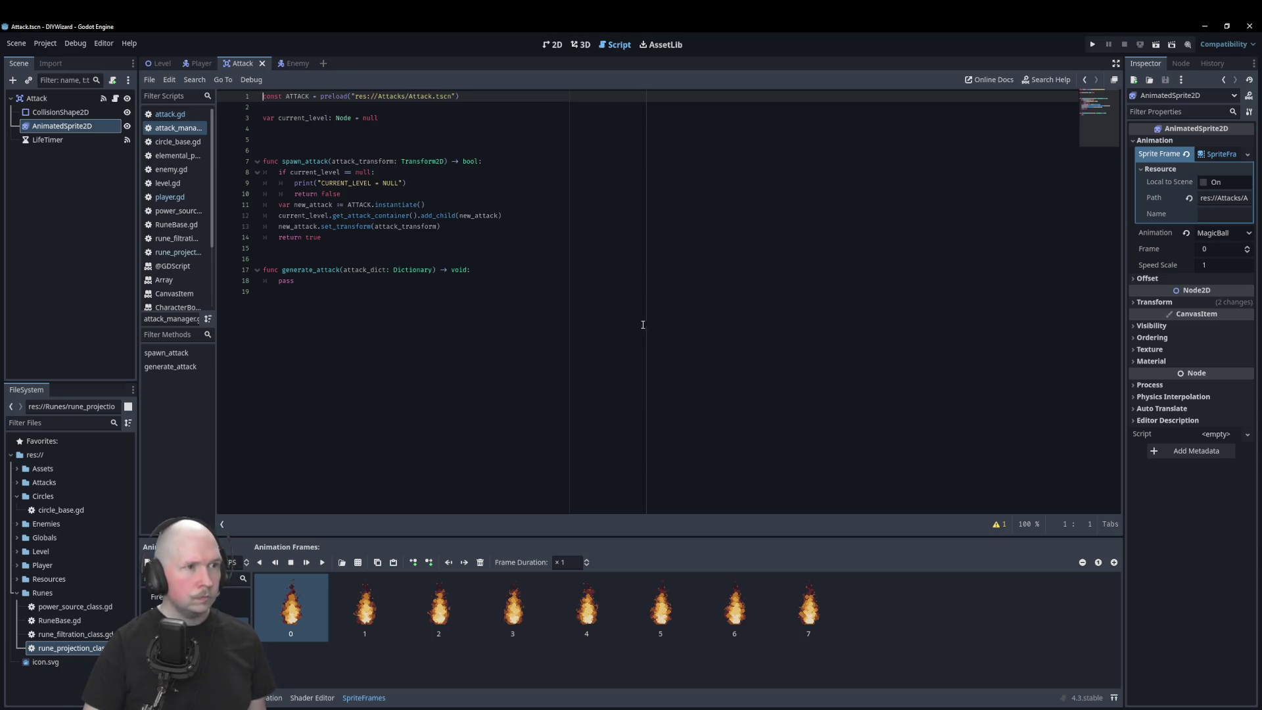
Step: Undo to restore extends Node and select spawn_attack's current_level null-check block
{"action": "left_click", "coordinate": [366, 282]}
{"action": "double_click", "coordinate": [295, 283]}
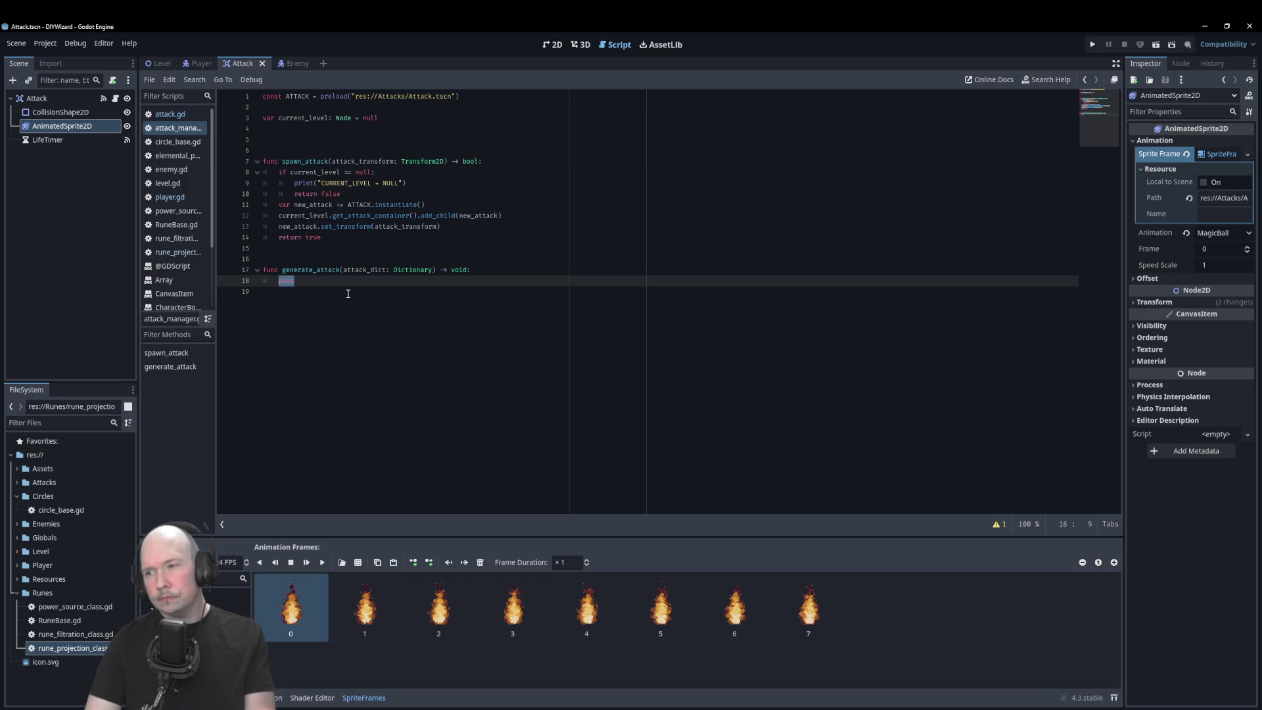
{"action": "key", "text": "ctrl+z"}
{"action": "key", "text": "ctrl+z"}
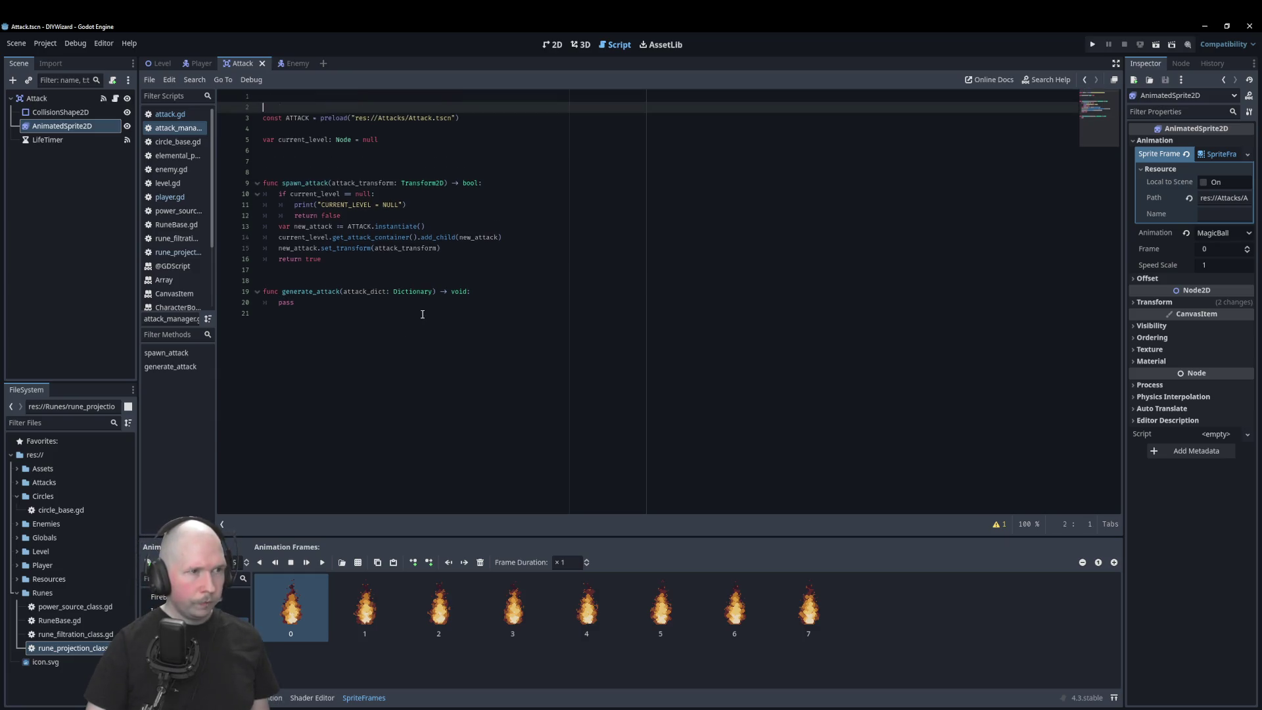
{"action": "left_click", "coordinate": [420, 312]}
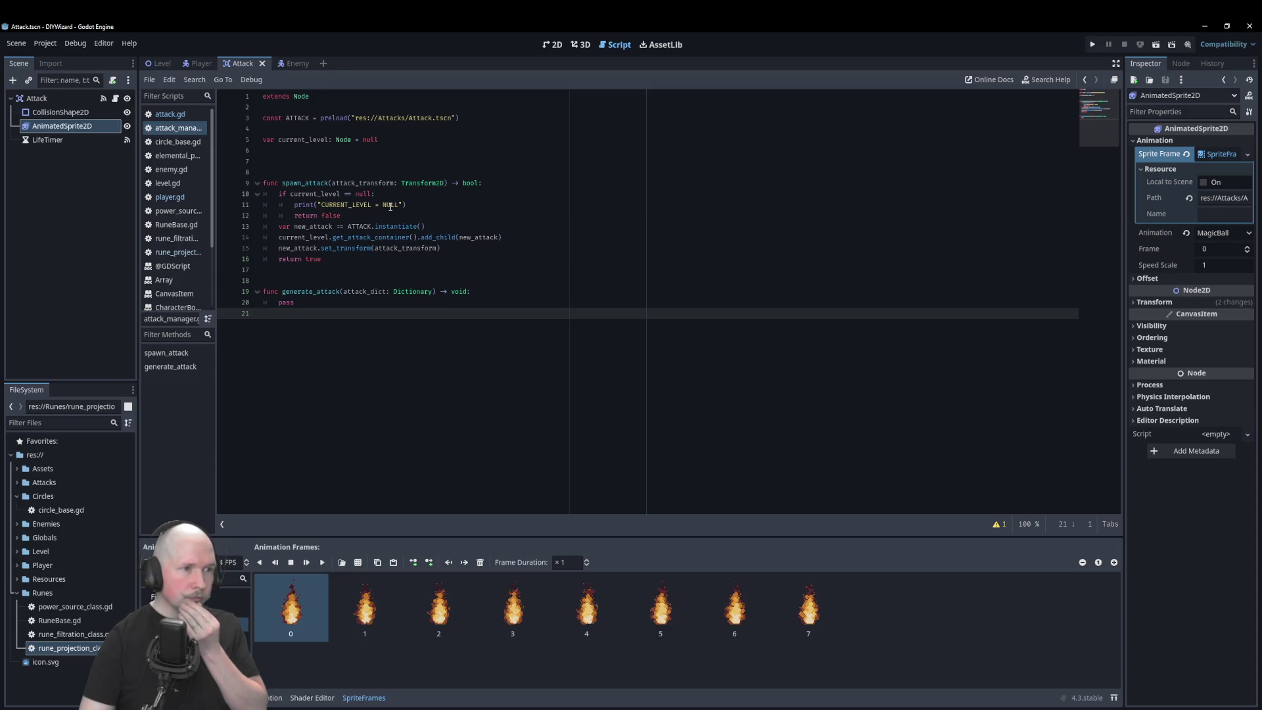
{"action": "left_click_drag", "start_coordinate": [391, 215], "coordinate": [248, 199]}
{"action": "key", "text": "ctrl+c"}
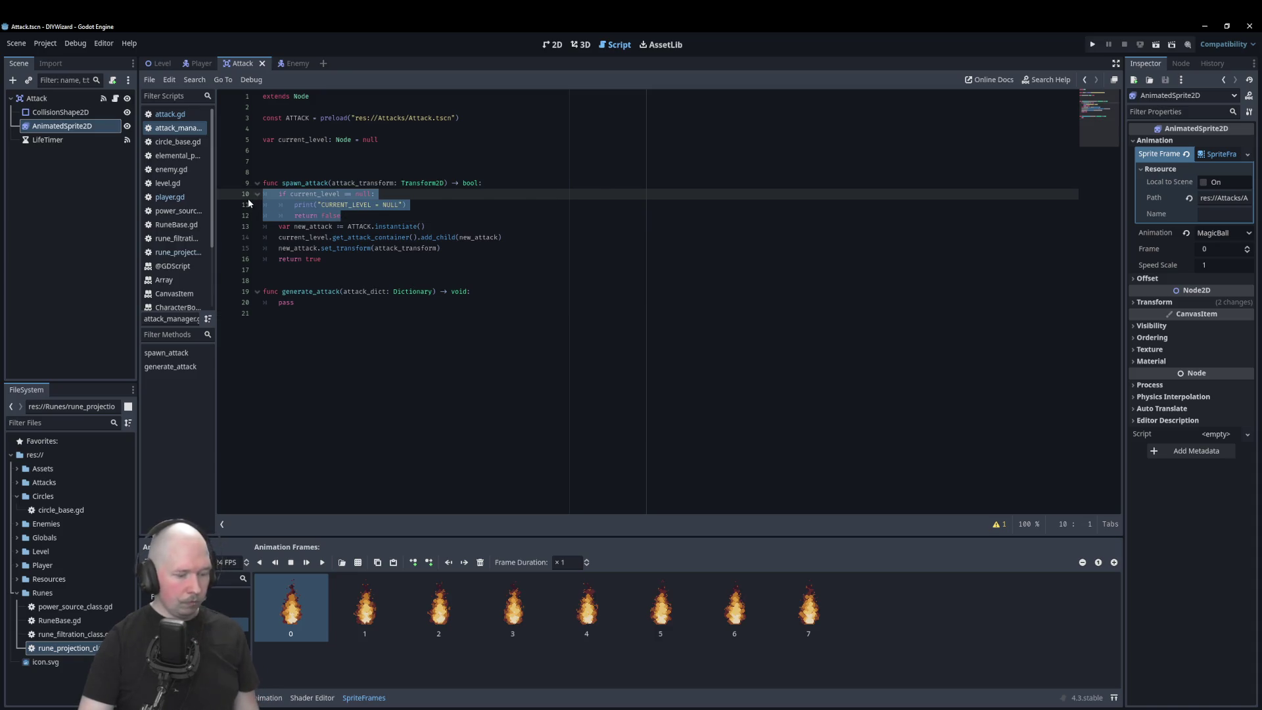
Step: Paste the current_level null check into generate_attack, fix its indentation, and make it return bool
{"action": "left_click", "coordinate": [488, 298]}
{"action": "key", "text": "Up"}
{"action": "key", "text": "Return"}
{"action": "key", "text": "ctrl+v"}
{"action": "key", "text": "Up"}
{"action": "key", "text": "Up"}
{"action": "key", "text": "shift+Tab"}
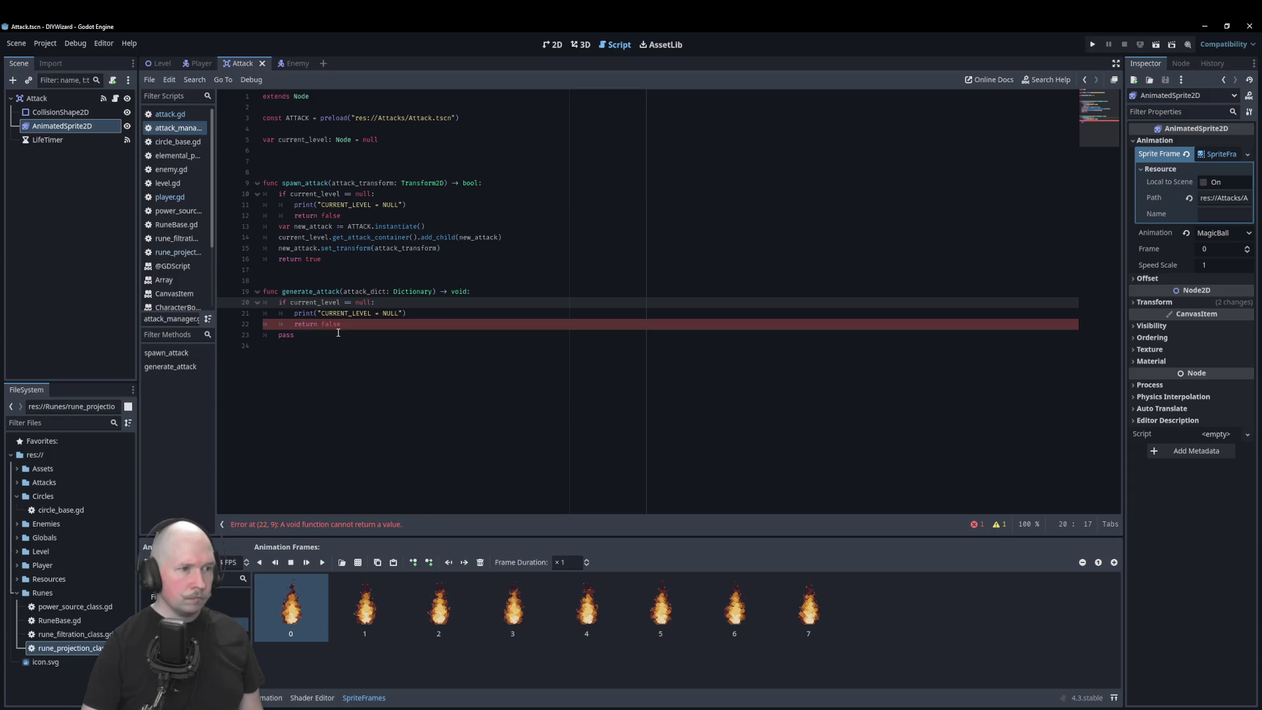
{"action": "mouse_move", "coordinate": [341, 324]}
{"action": "left_mouse_down"}
{"action": "mouse_move", "coordinate": [297, 324]}
{"action": "mouse_move", "coordinate": [319, 325]}
{"action": "left_mouse_up"}
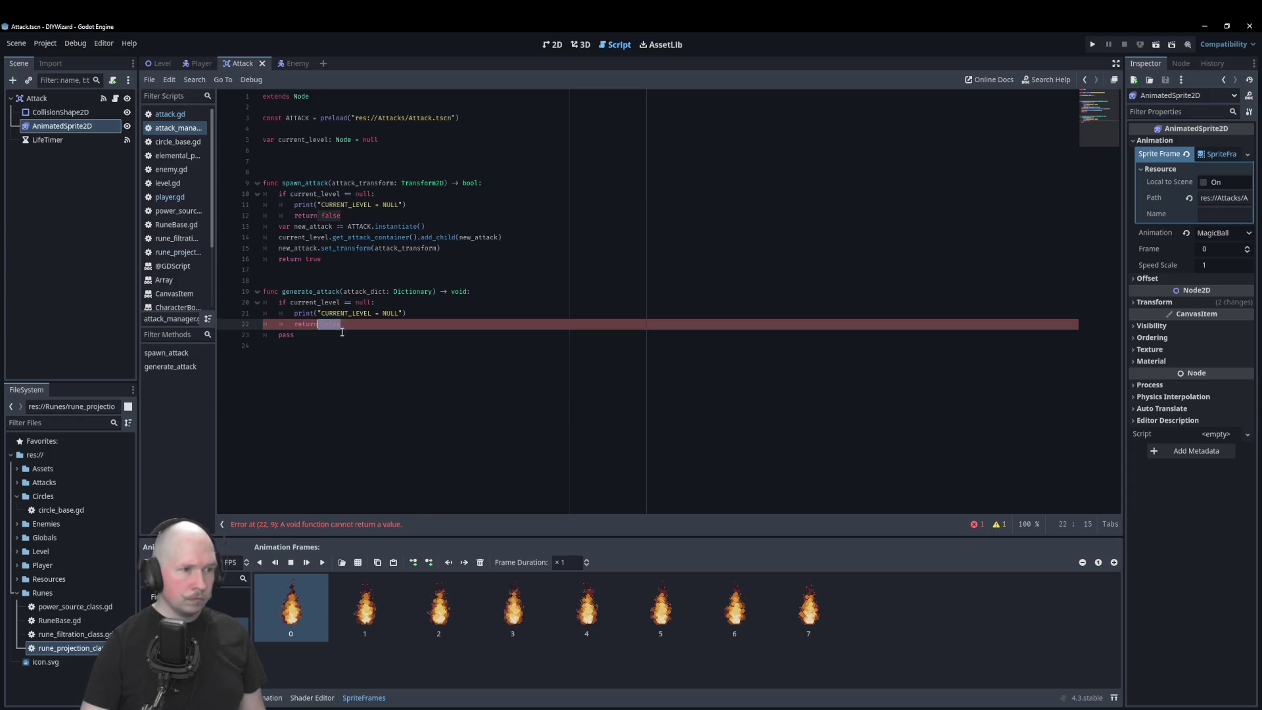
{"action": "key", "text": "BackSpace"}
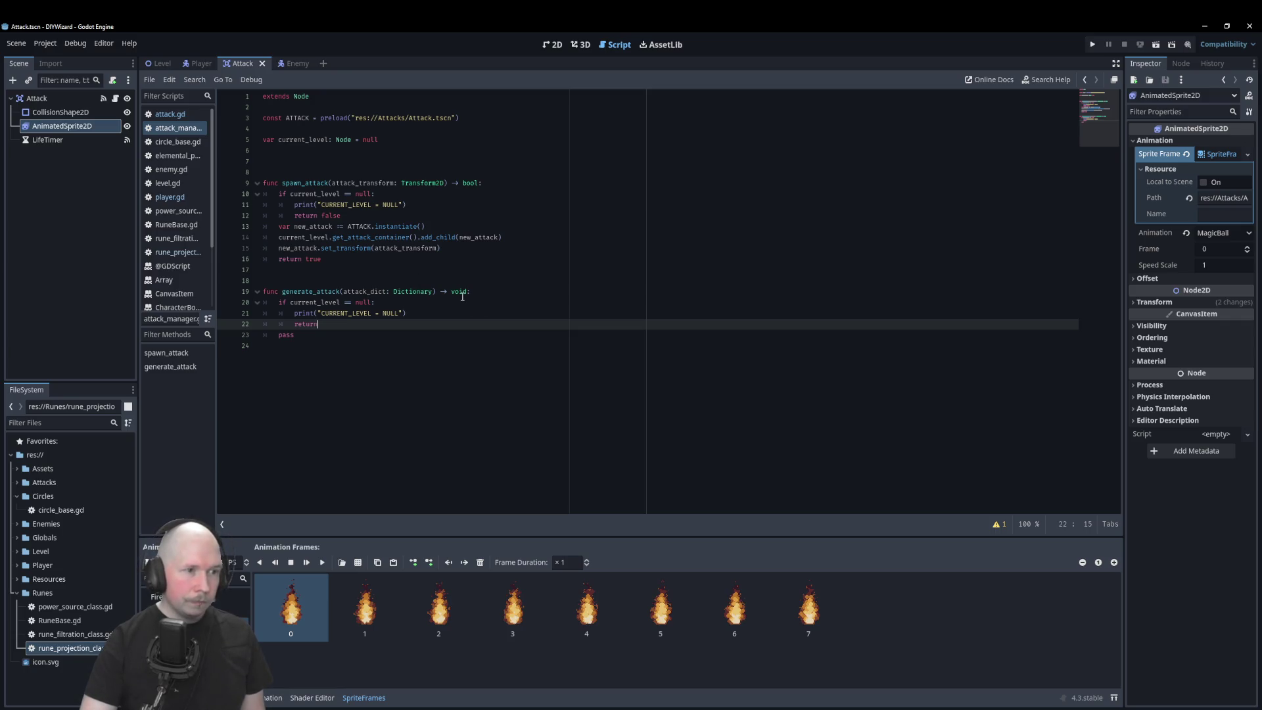
{"action": "type", "text": " false"}
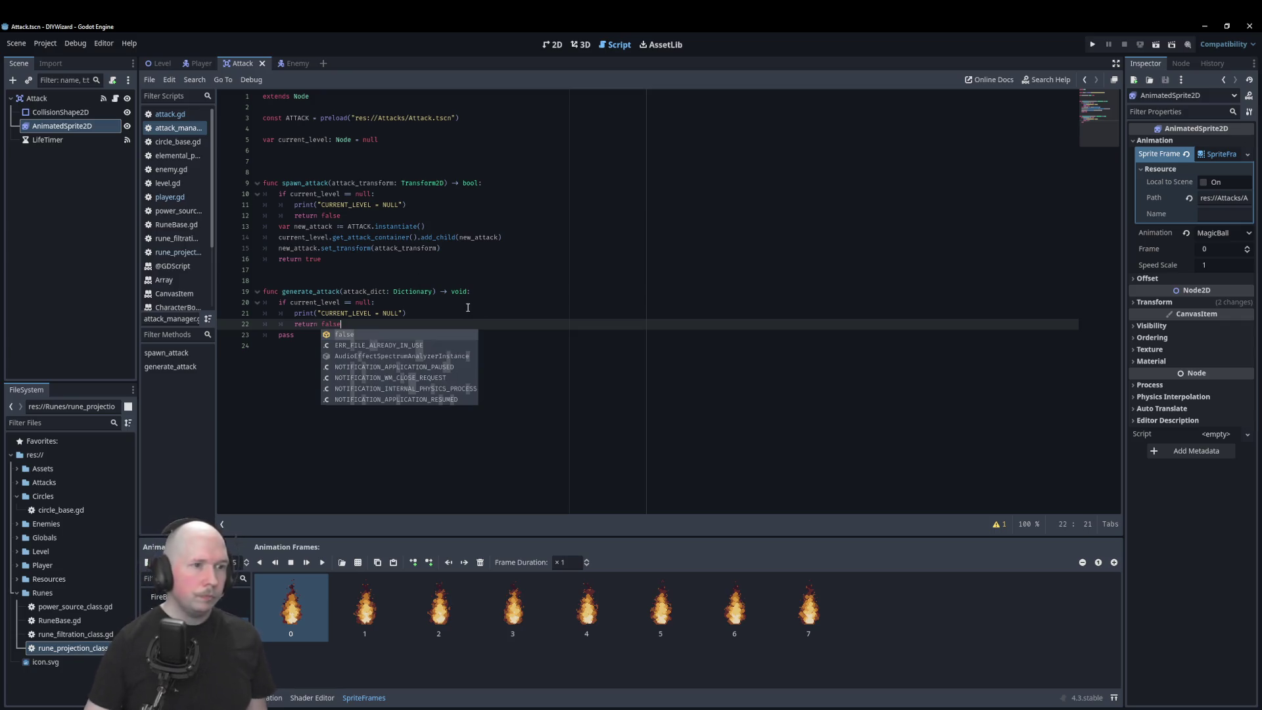
{"action": "left_click_drag", "start_coordinate": [471, 292], "coordinate": [451, 292]}
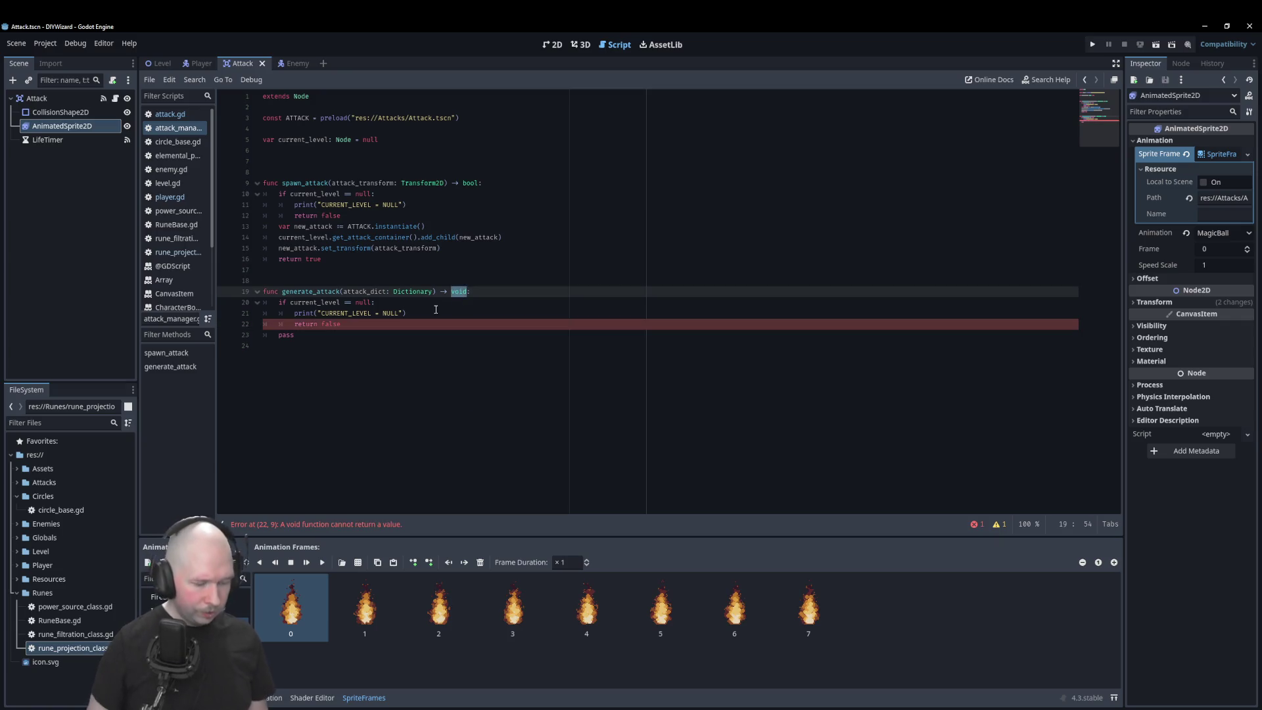
{"action": "type", "text": "bool:"}
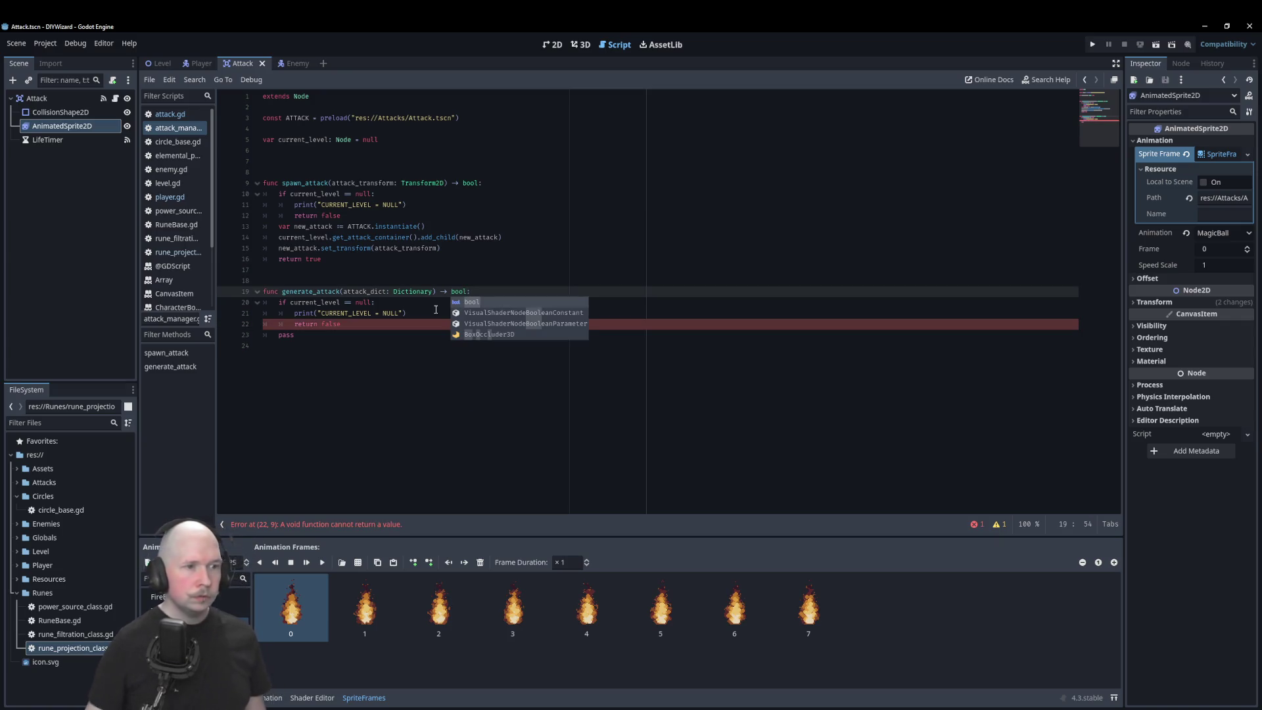
Step: Replace pass with return true and add a blank line after return false
{"action": "left_click", "coordinate": [399, 324]}
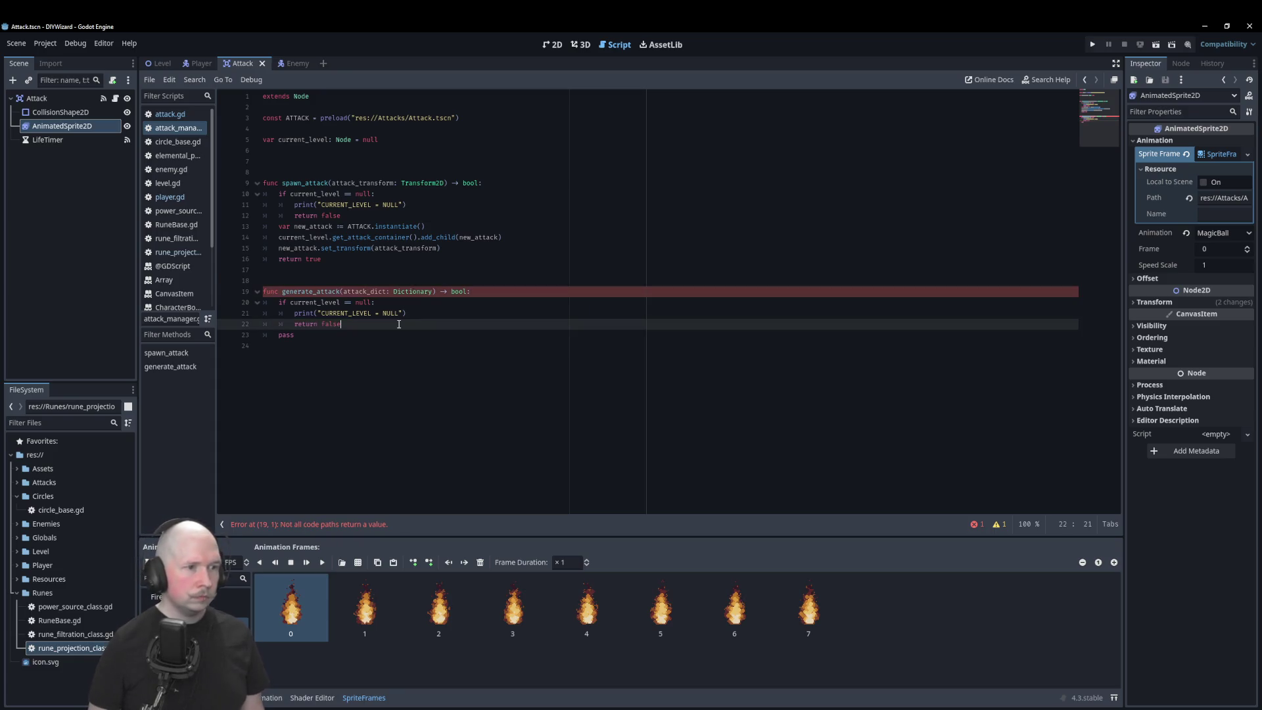
{"action": "key", "text": "Down"}
{"action": "key", "text": "BackSpace"}
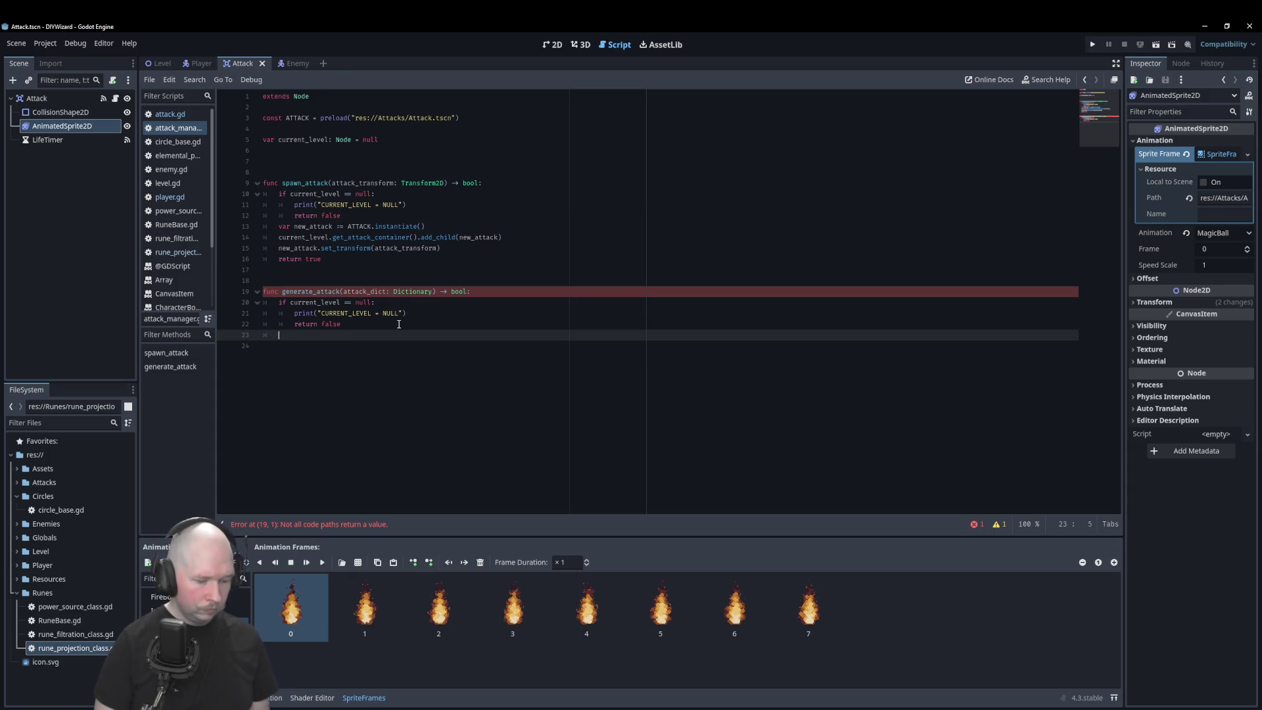
{"action": "type", "text": "return true"}
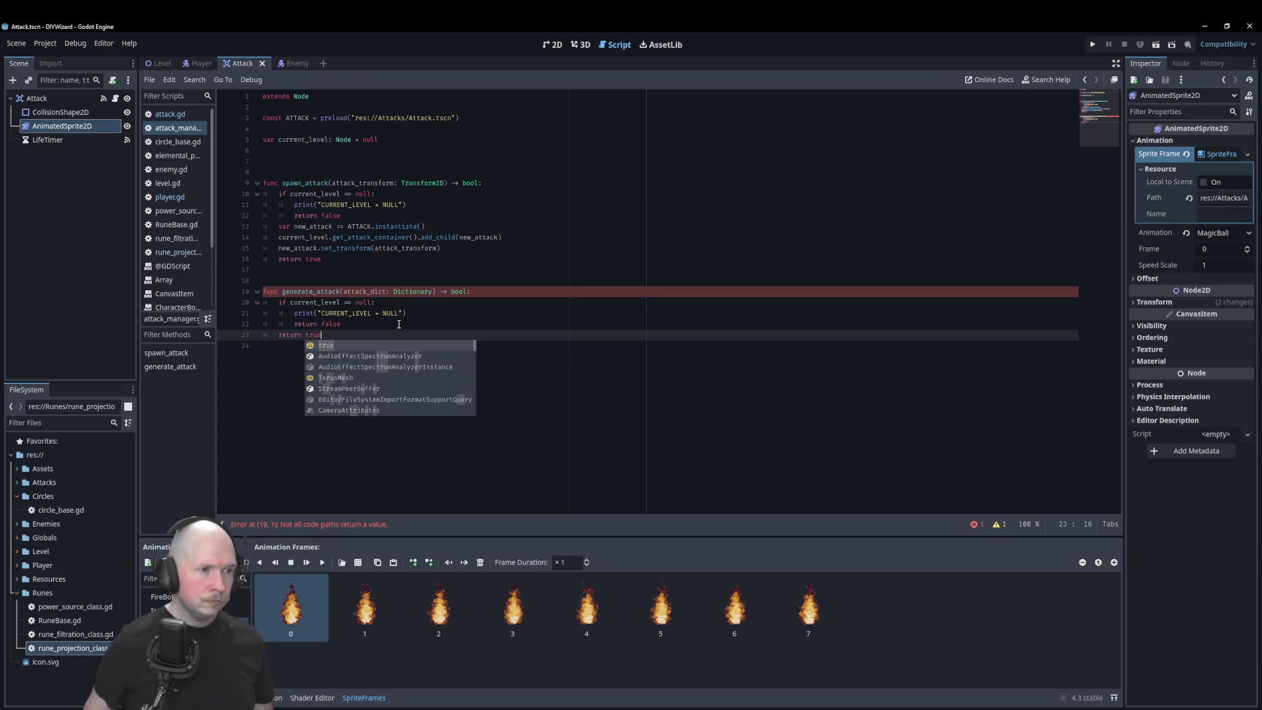
{"action": "left_click", "coordinate": [378, 317]}
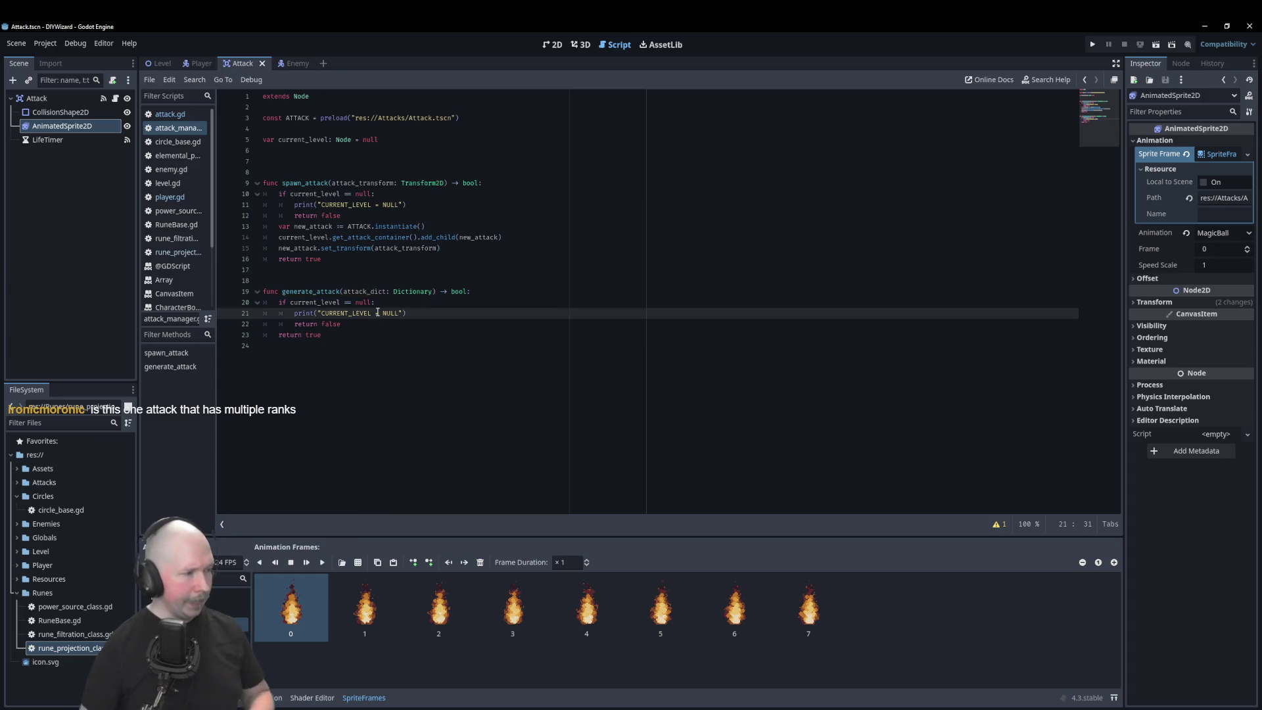
{"action": "key", "text": "Down"}
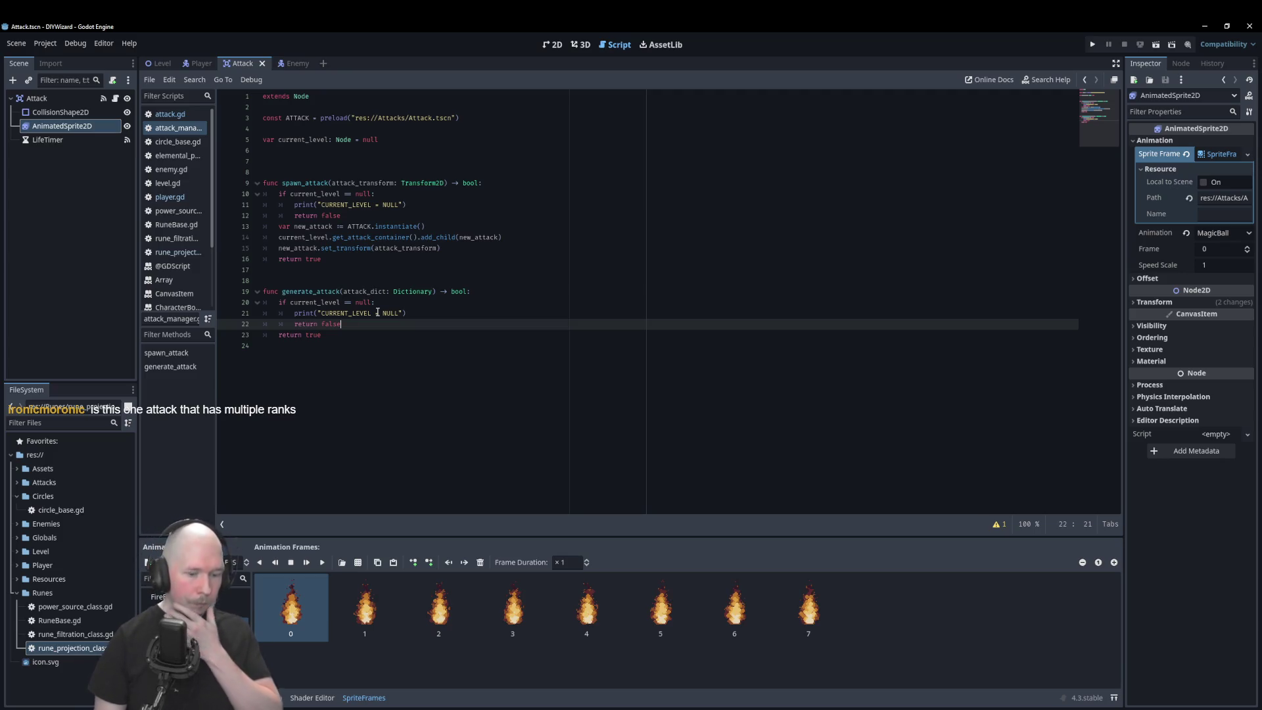
{"action": "key", "text": "Return"}
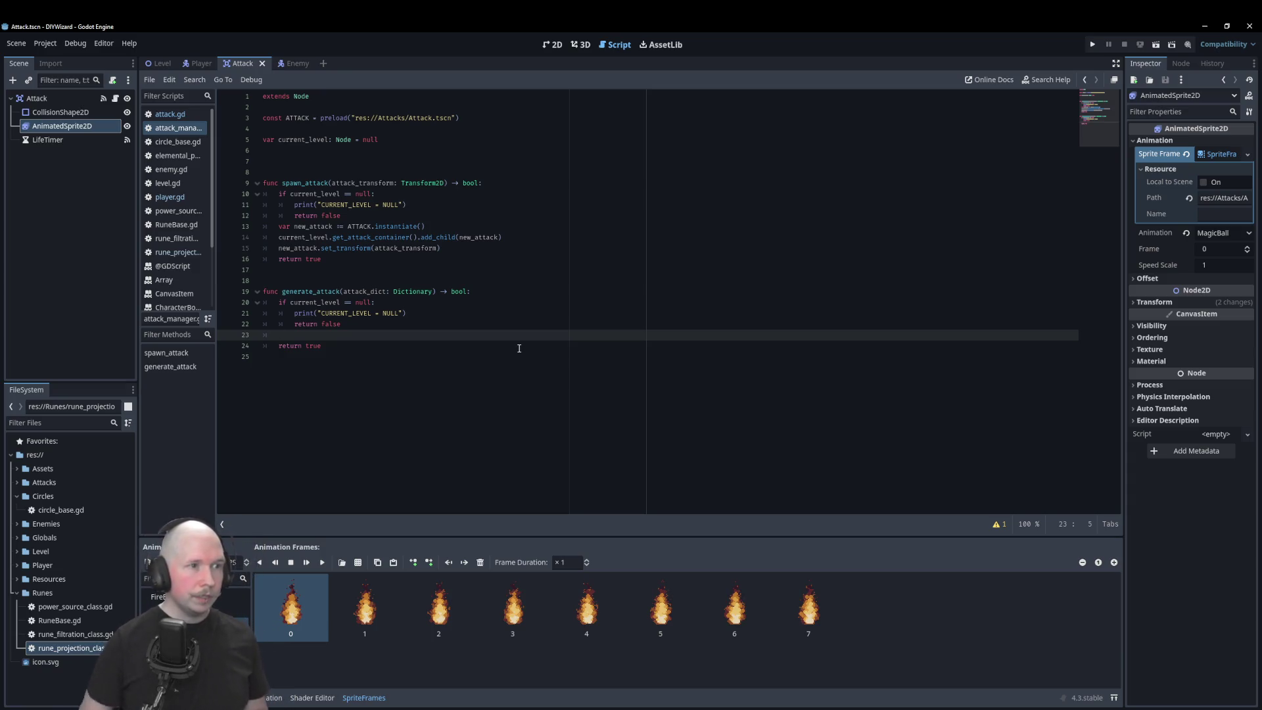
{"action": "left_click_drag", "start_coordinate": [295, 139], "coordinate": [366, 139]}
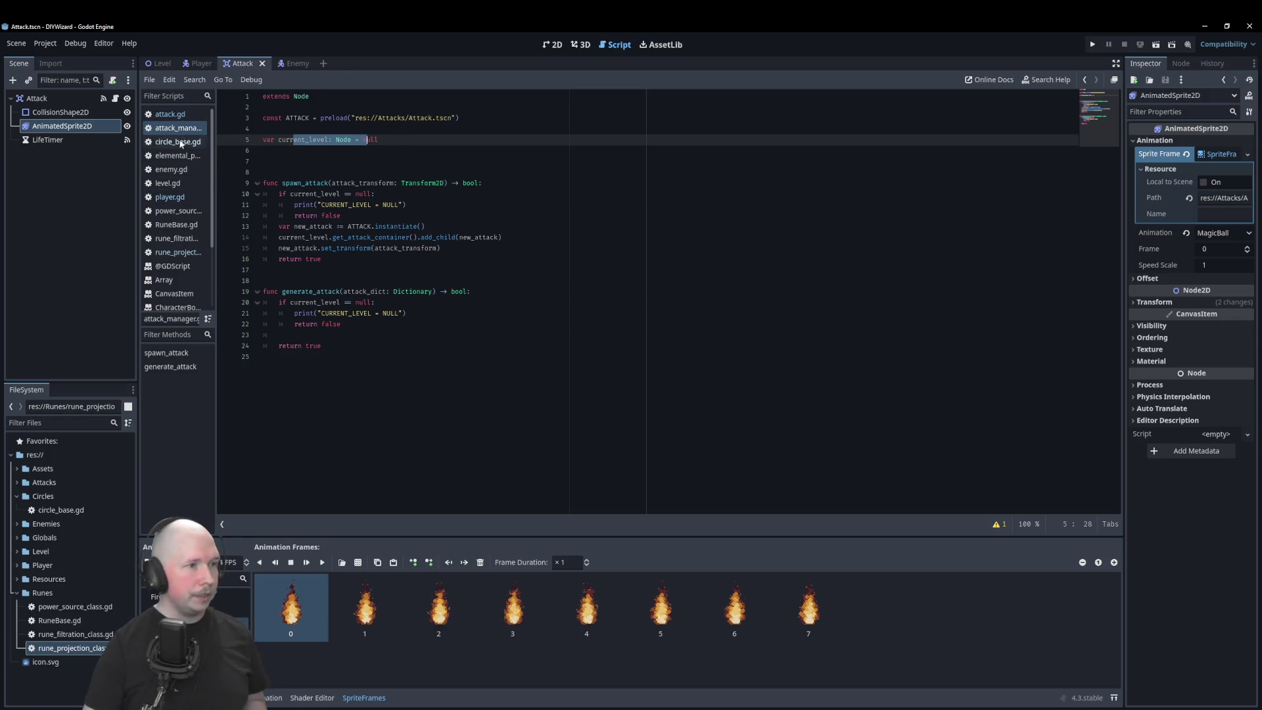
{"action": "left_click", "coordinate": [176, 183]}
{"action": "left_click", "coordinate": [304, 161]}
{"action": "double_click", "coordinate": [358, 161]}
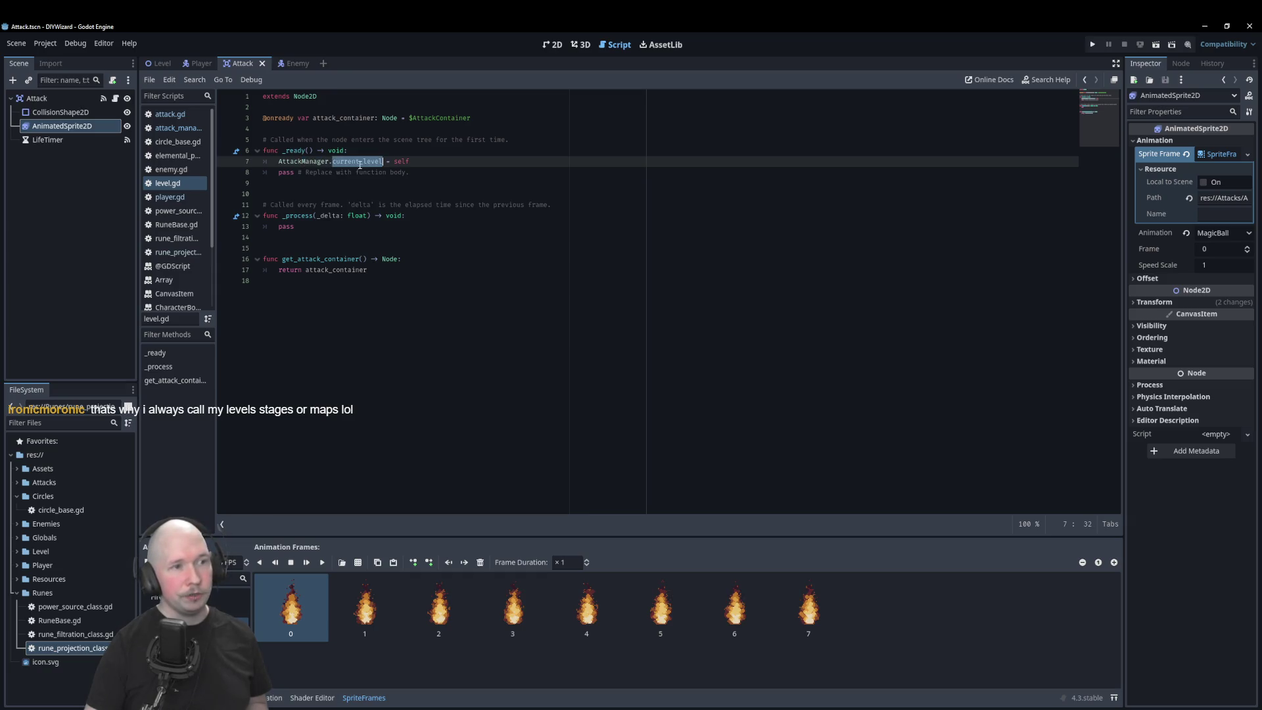
{"action": "double_click", "coordinate": [400, 162]}
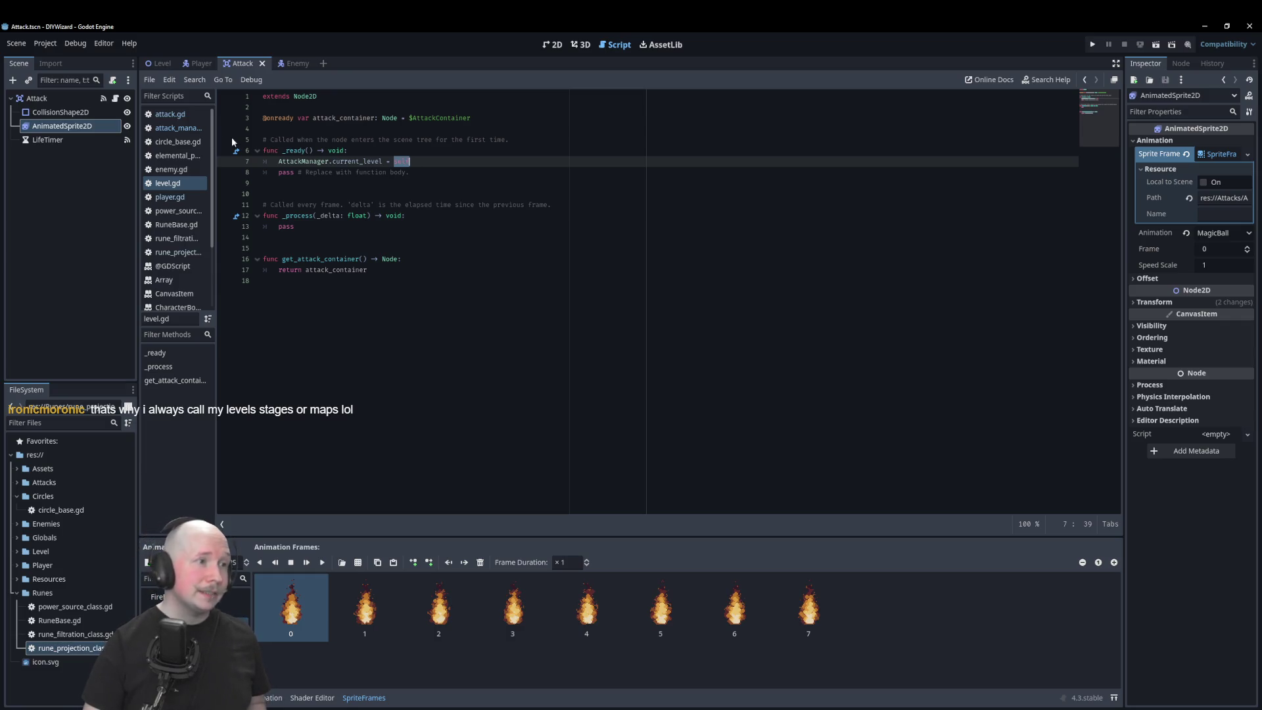
{"action": "left_click", "coordinate": [177, 128]}
{"action": "left_click", "coordinate": [380, 169]}
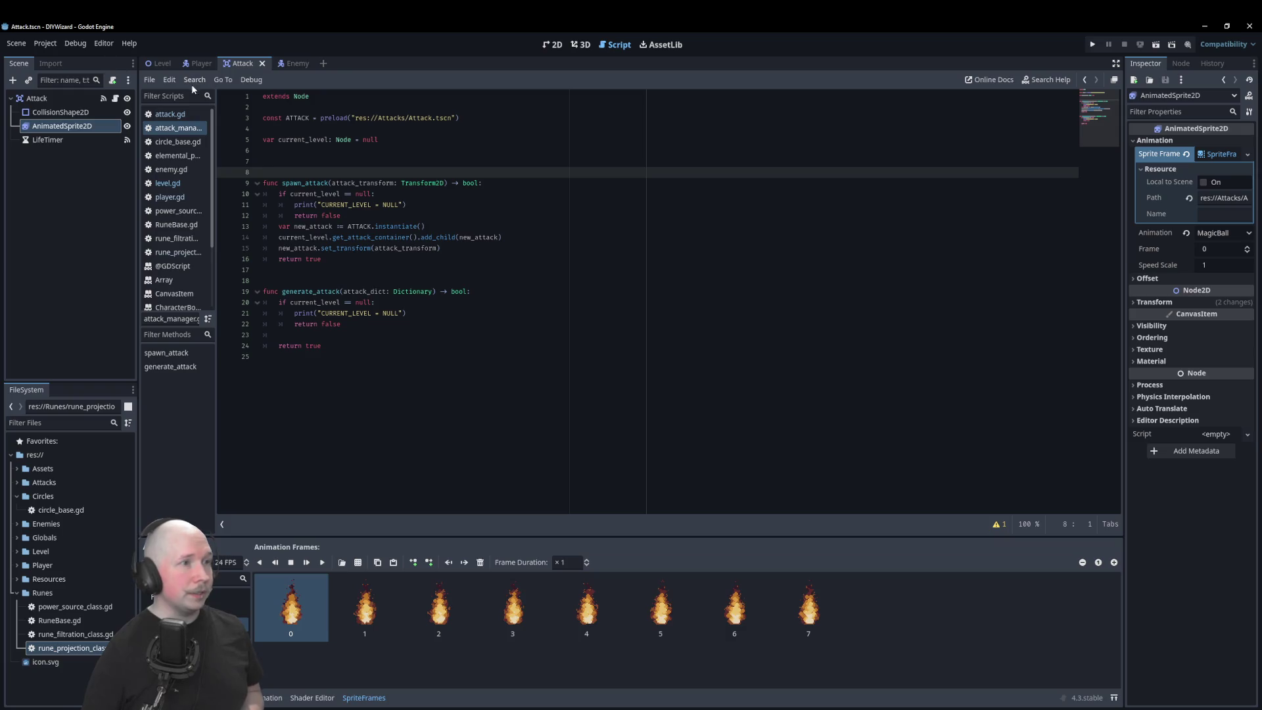
{"action": "left_click", "coordinate": [543, 325]}
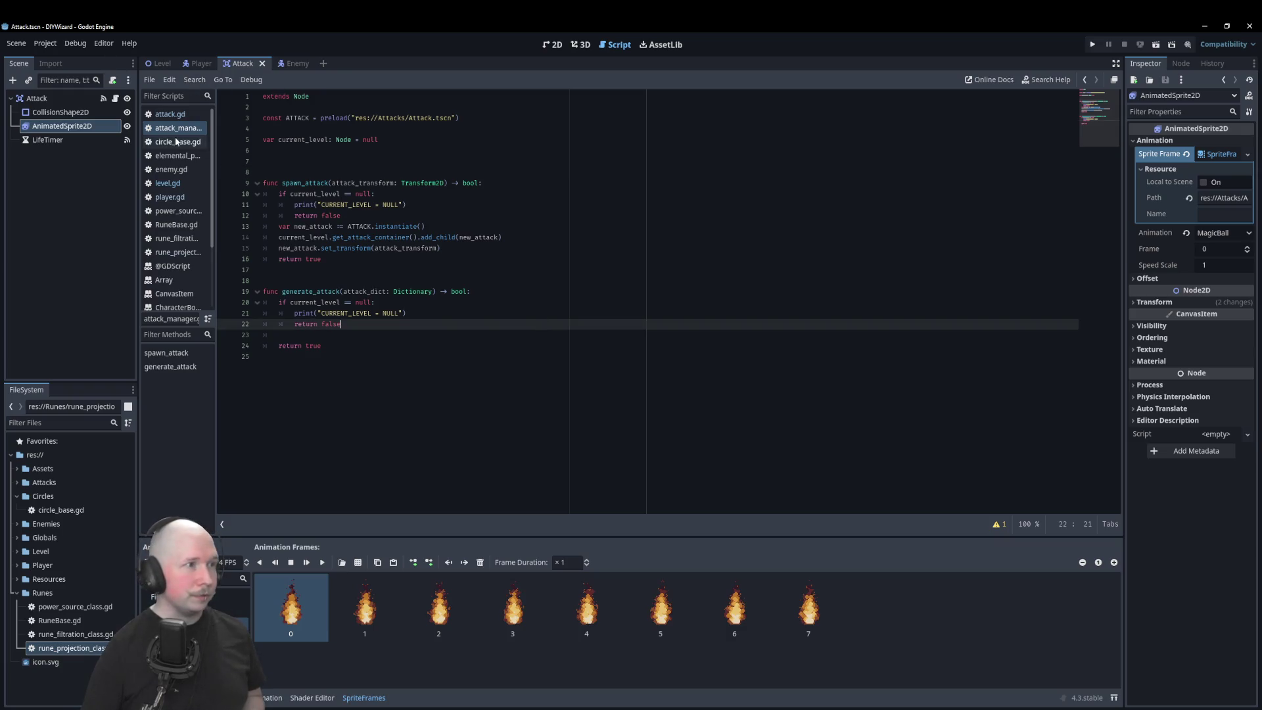
{"action": "left_click", "coordinate": [176, 81]}
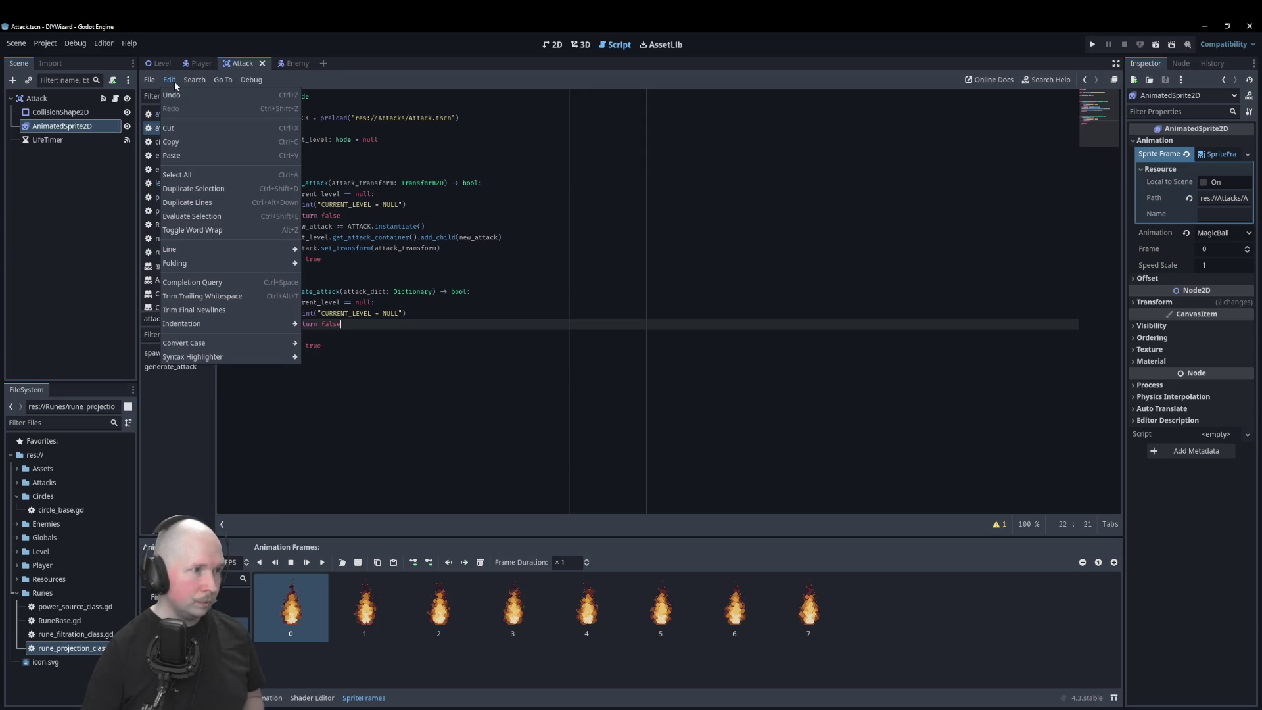
Step: Use Search > Replace to change every current_level to current_map with Replace All
{"action": "mouse_move", "coordinate": [188, 81]}
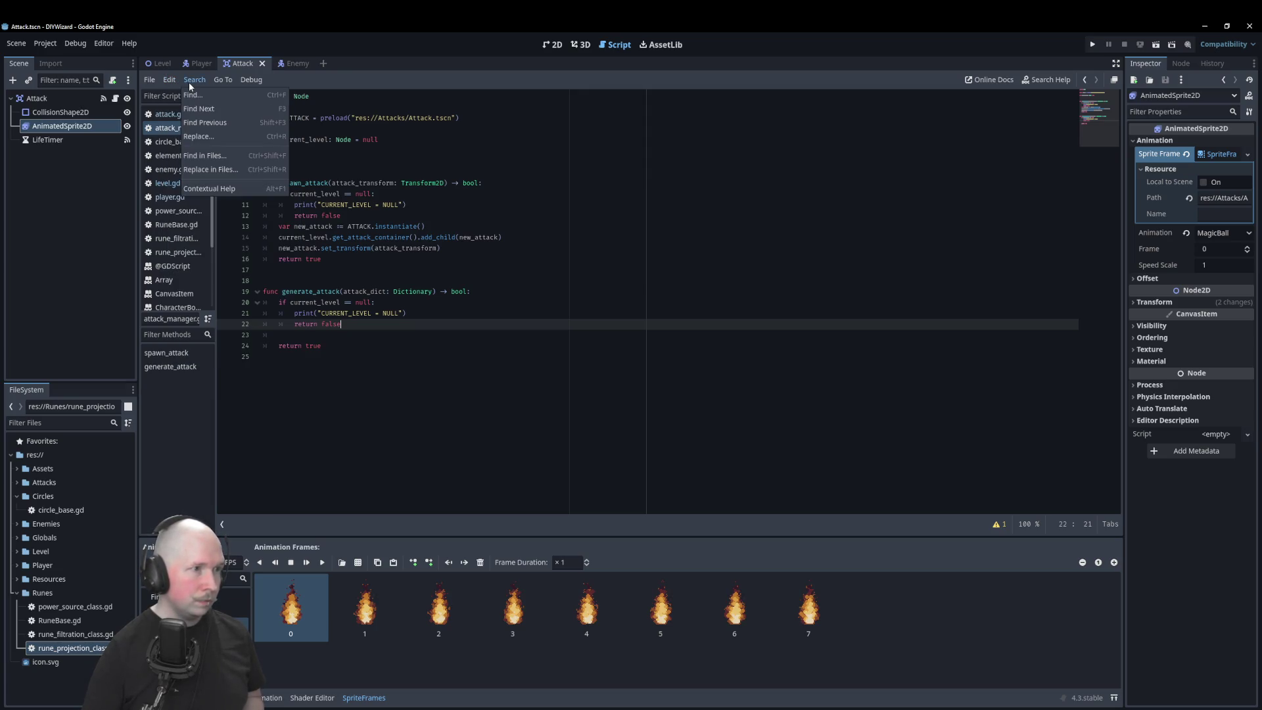
{"action": "left_click", "coordinate": [198, 136]}
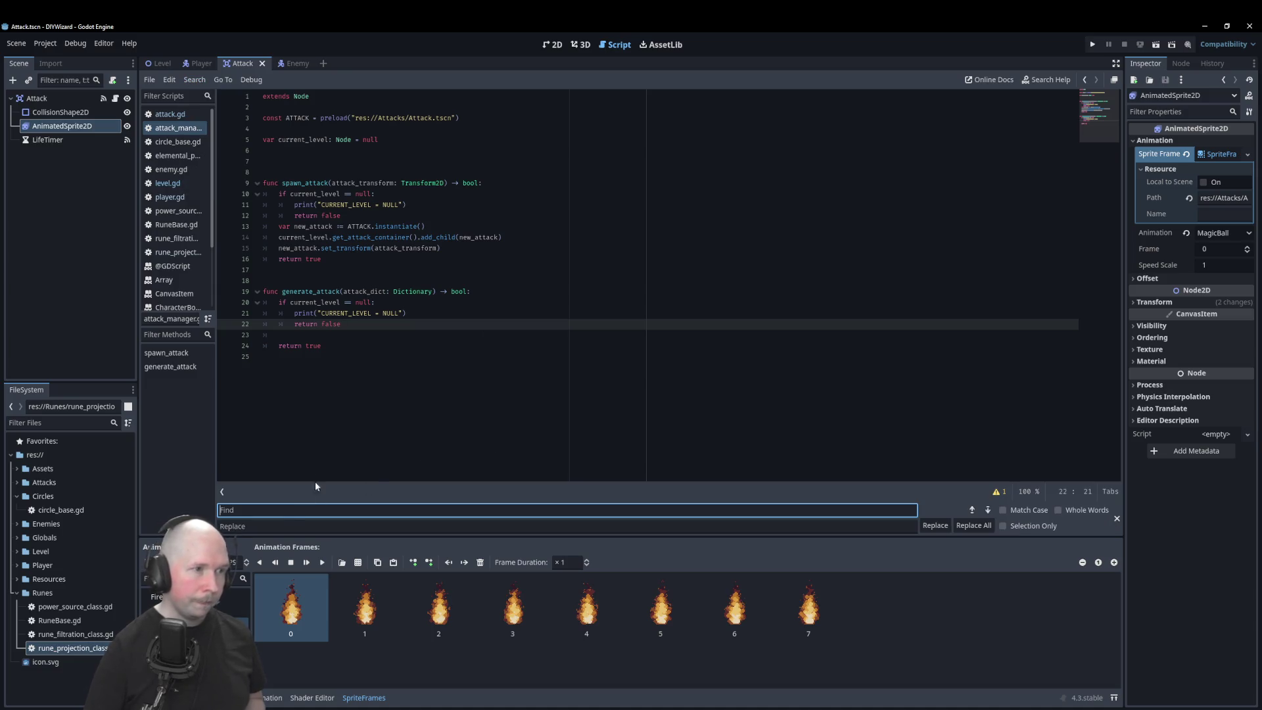
{"action": "type", "text": "cu"}
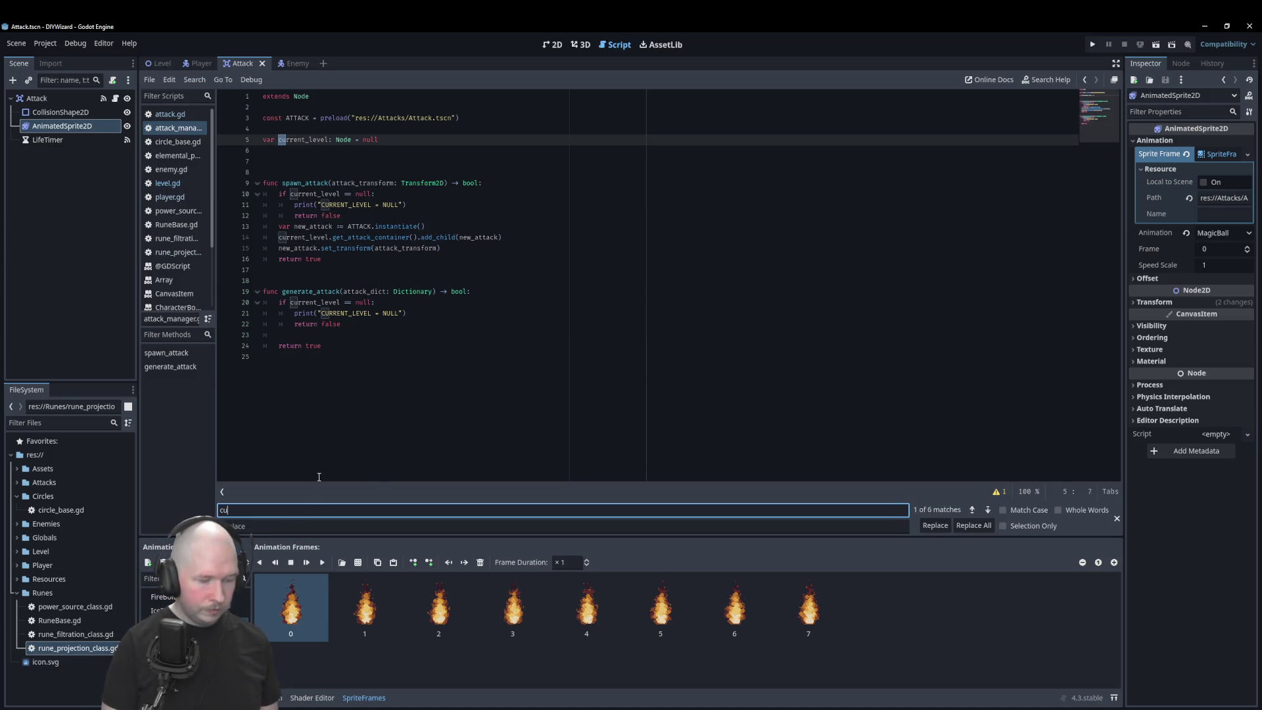
{"action": "type", "text": "rrent_"}
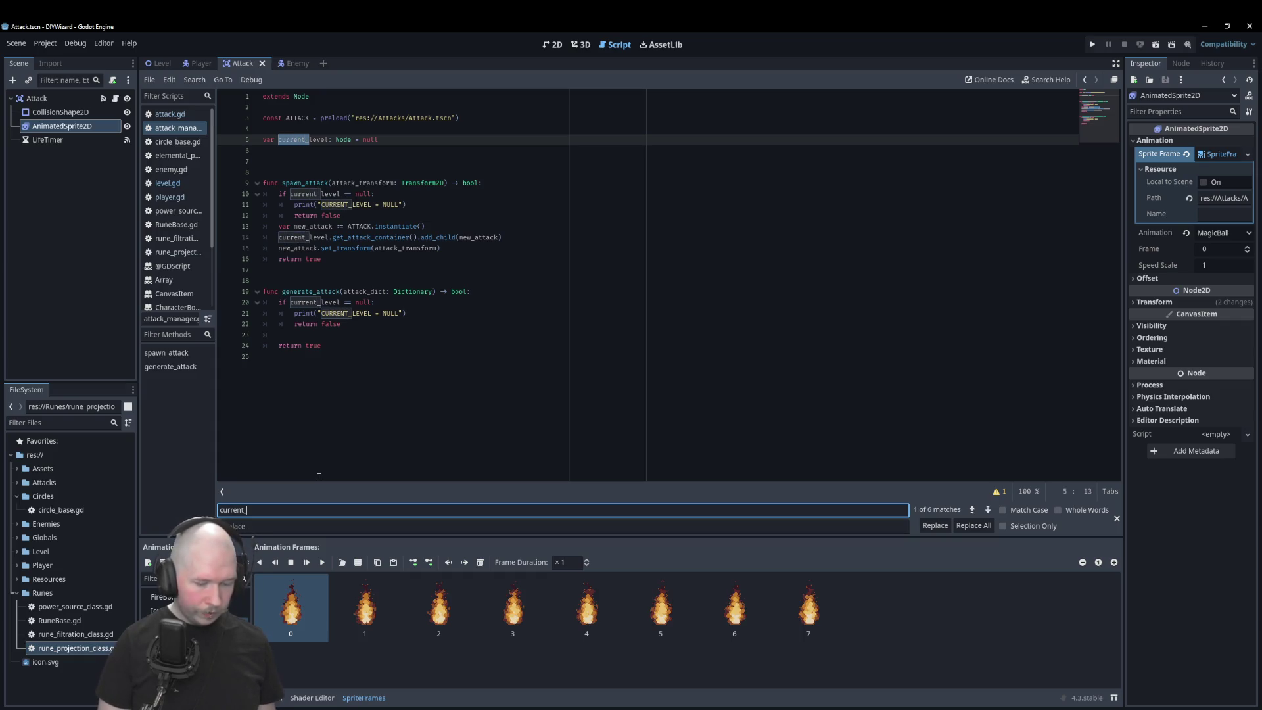
{"action": "type", "text": "level"}
{"action": "left_click", "coordinate": [260, 526]}
{"action": "type", "text": "level"}
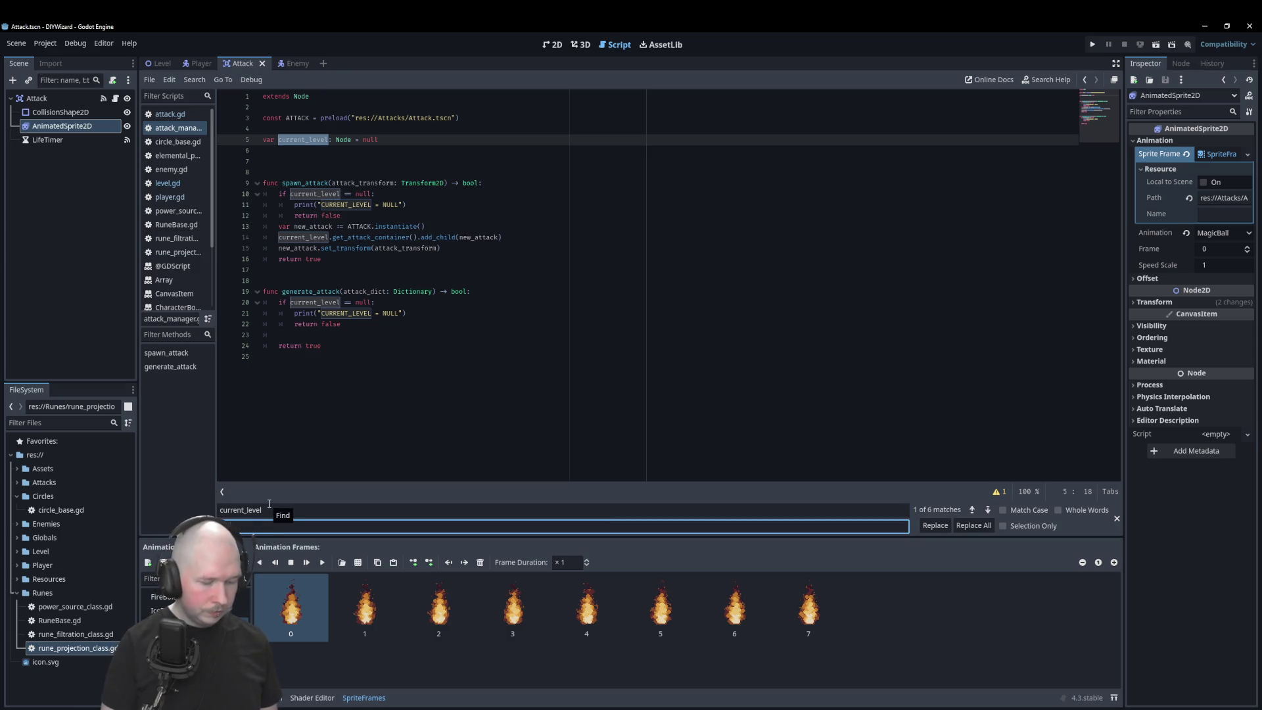
{"action": "type", "text": "nt"}
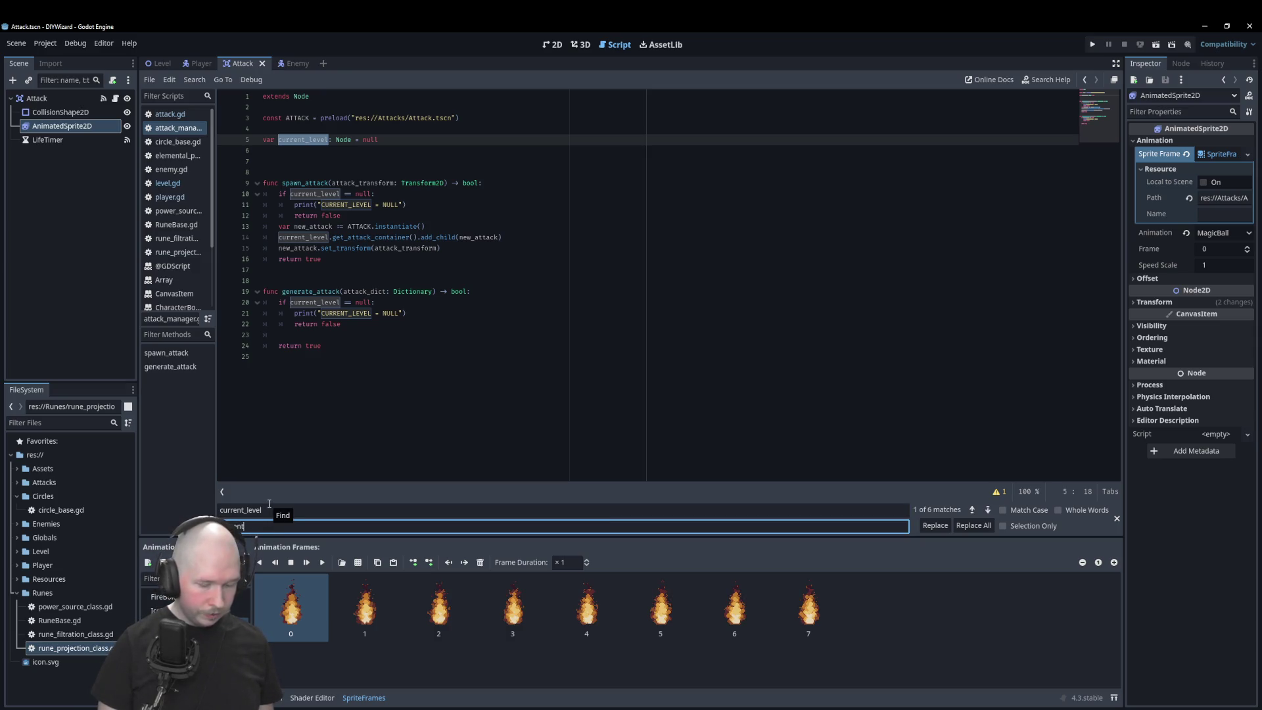
{"action": "type", "text": "_map"}
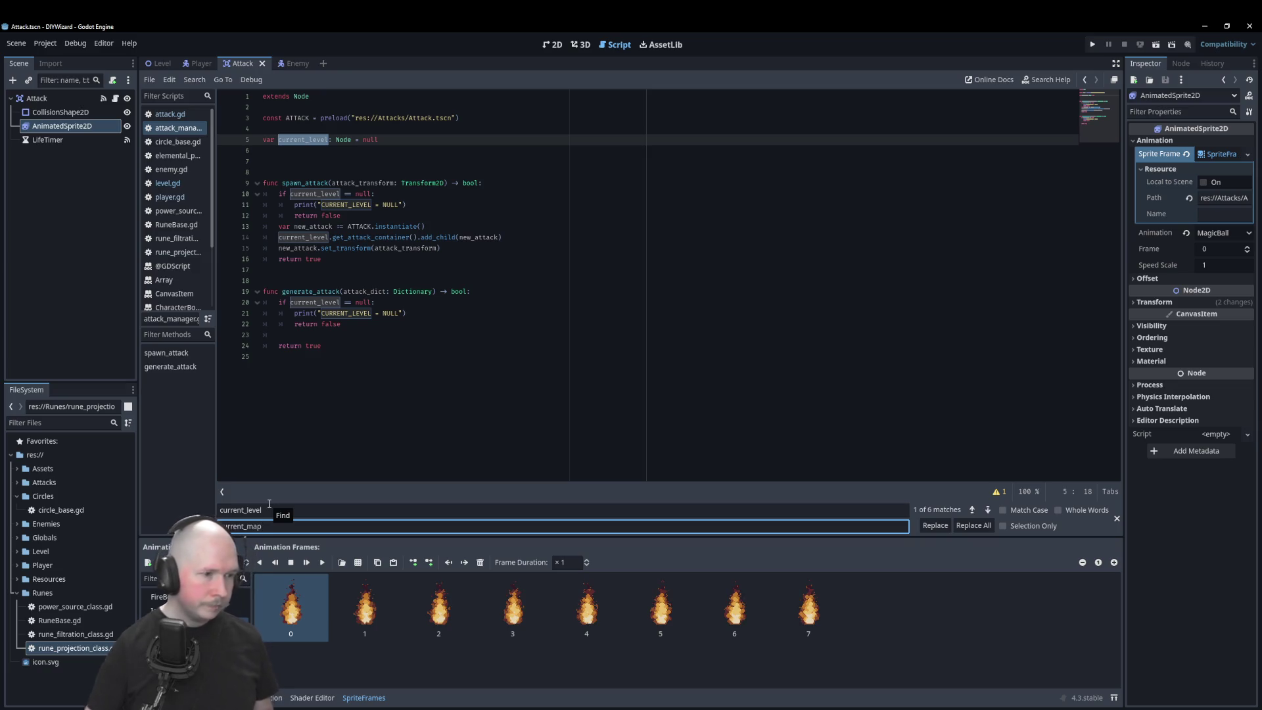
{"action": "left_click", "coordinate": [973, 525]}
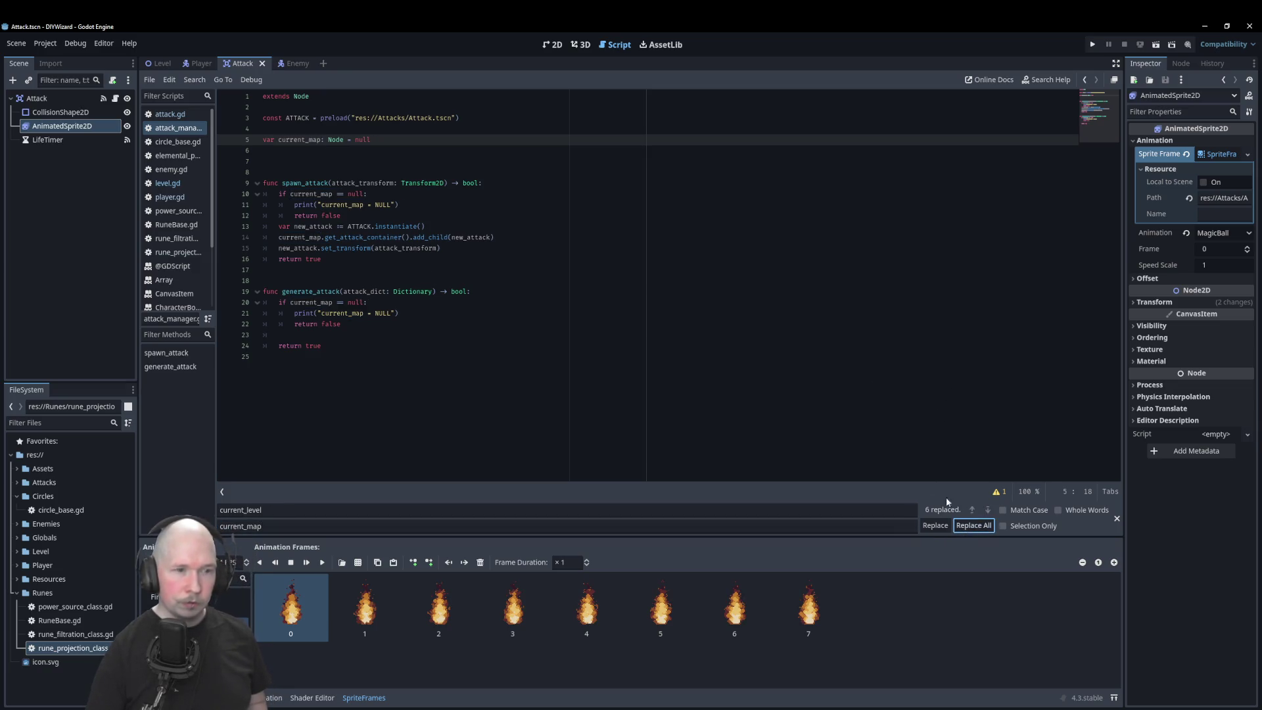
{"action": "left_click", "coordinate": [582, 323]}
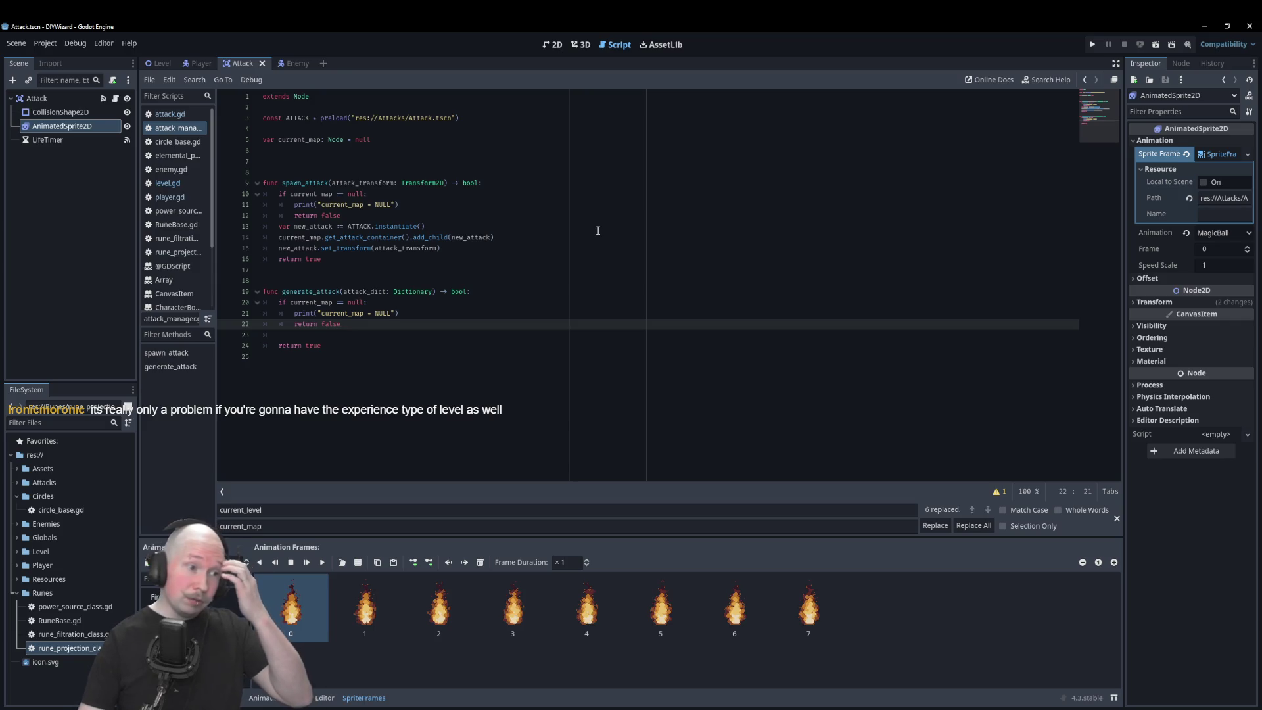
Step: Close the find/replace bar and paste the ATTACK instantiation lines into generate_attack
{"action": "key", "text": "Down"}
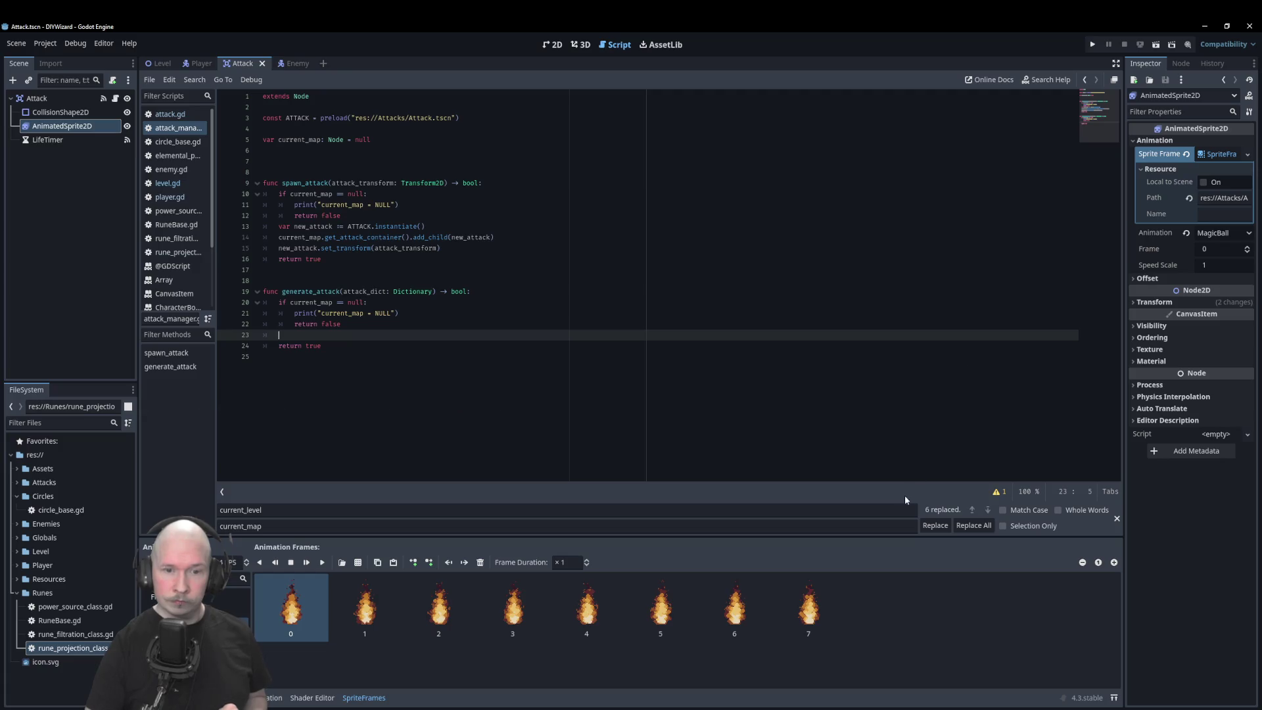
{"action": "left_click", "coordinate": [1117, 518]}
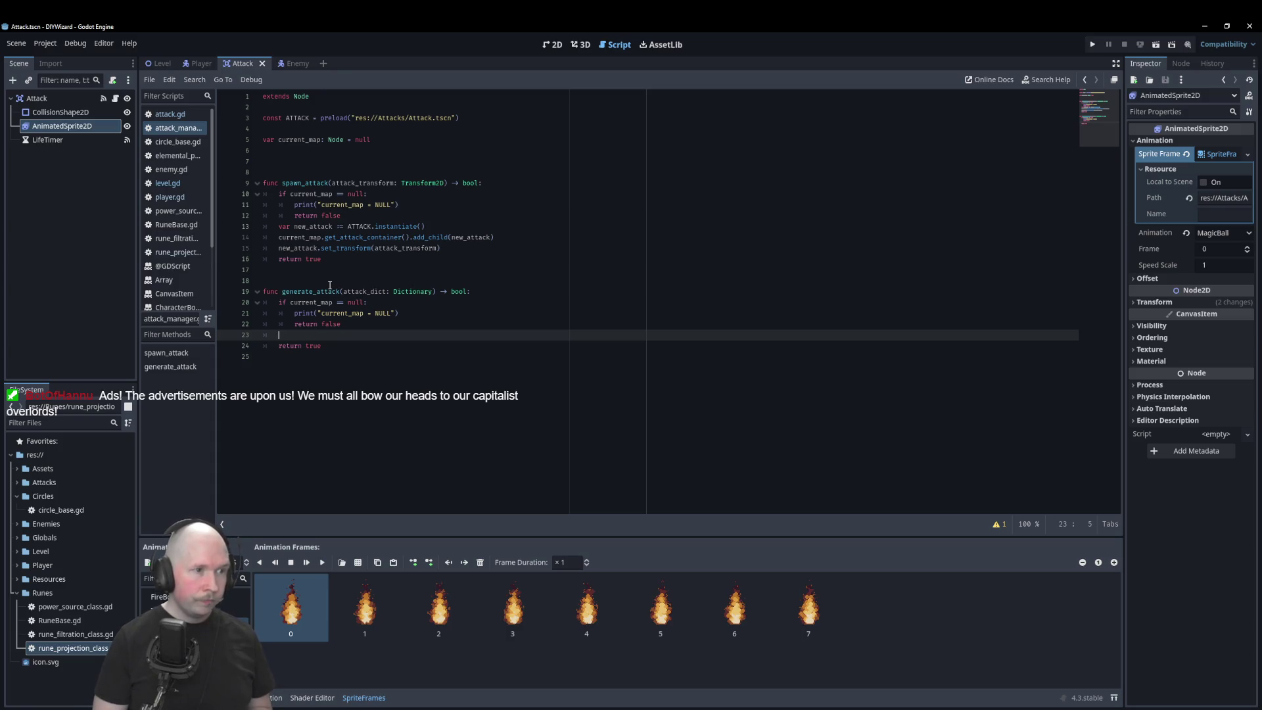
{"action": "type", "text": "var new_attack := ATTACK.instantiate() \tcurrent_map.get_attack_container().add_child(new_attack)"}
{"action": "left_click", "coordinate": [460, 278]}
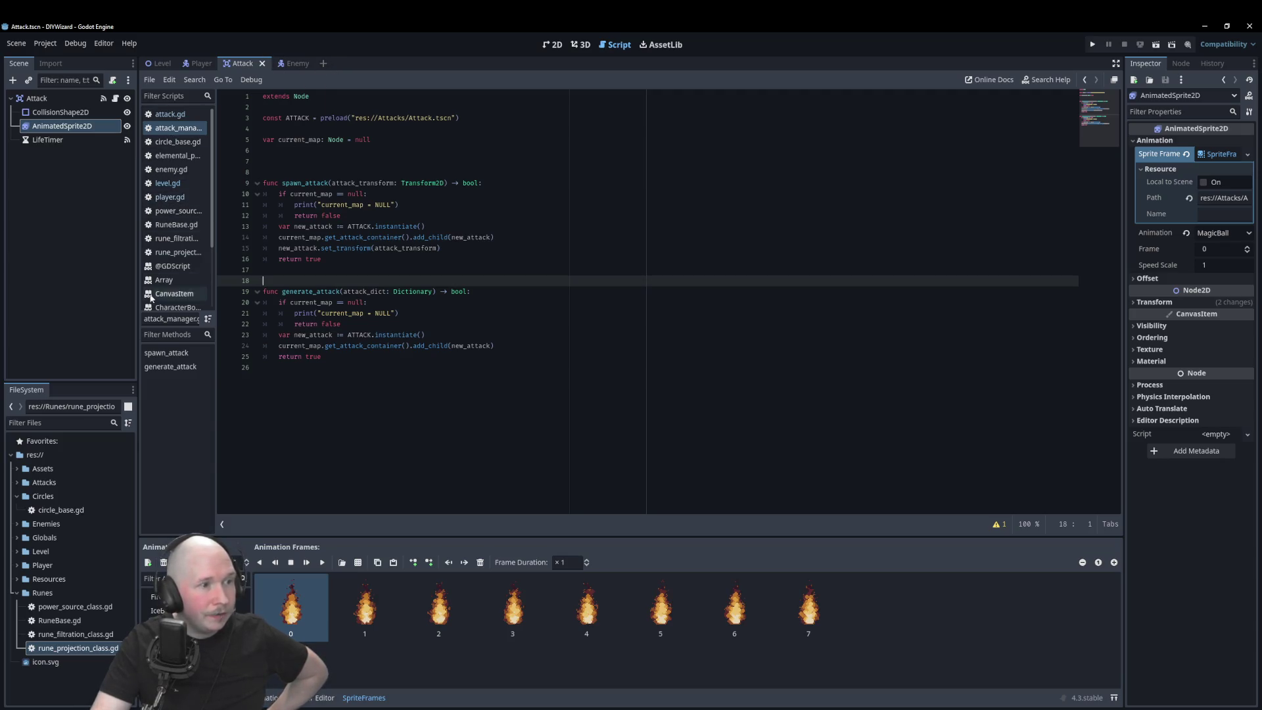
Step: Open rune_projection_class.gd from the script list
{"action": "left_click", "coordinate": [178, 251]}
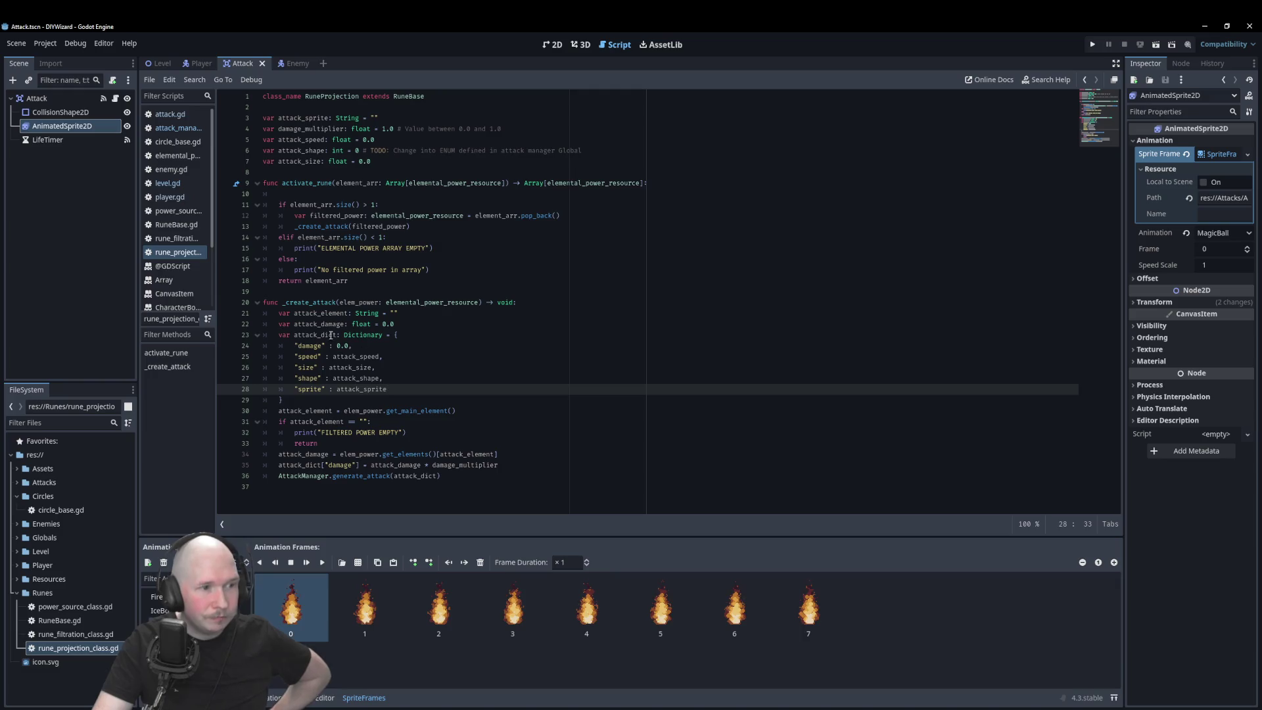
Step: Undo the garbled edits to the attack_dict declaration in _create_attack, then open attack_manager.gd
{"action": "mouse_move", "coordinate": [290, 335]}
{"action": "left_mouse_down"}
{"action": "mouse_move", "coordinate": [395, 334]}
{"action": "mouse_move", "coordinate": [328, 371]}
{"action": "mouse_move", "coordinate": [332, 335]}
{"action": "mouse_move", "coordinate": [338, 355]}
{"action": "mouse_move", "coordinate": [325, 342]}
{"action": "left_mouse_up"}
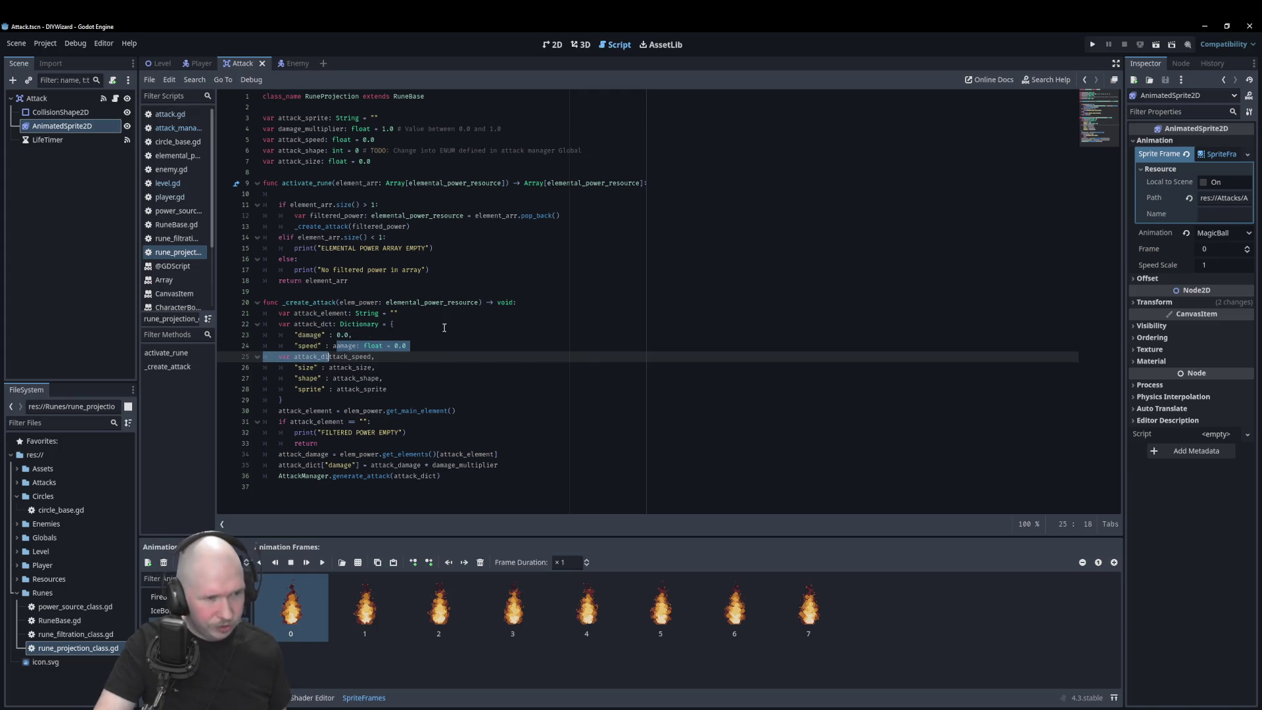
{"action": "key", "text": "ctrl+z"}
{"action": "key", "text": "ctrl+z"}
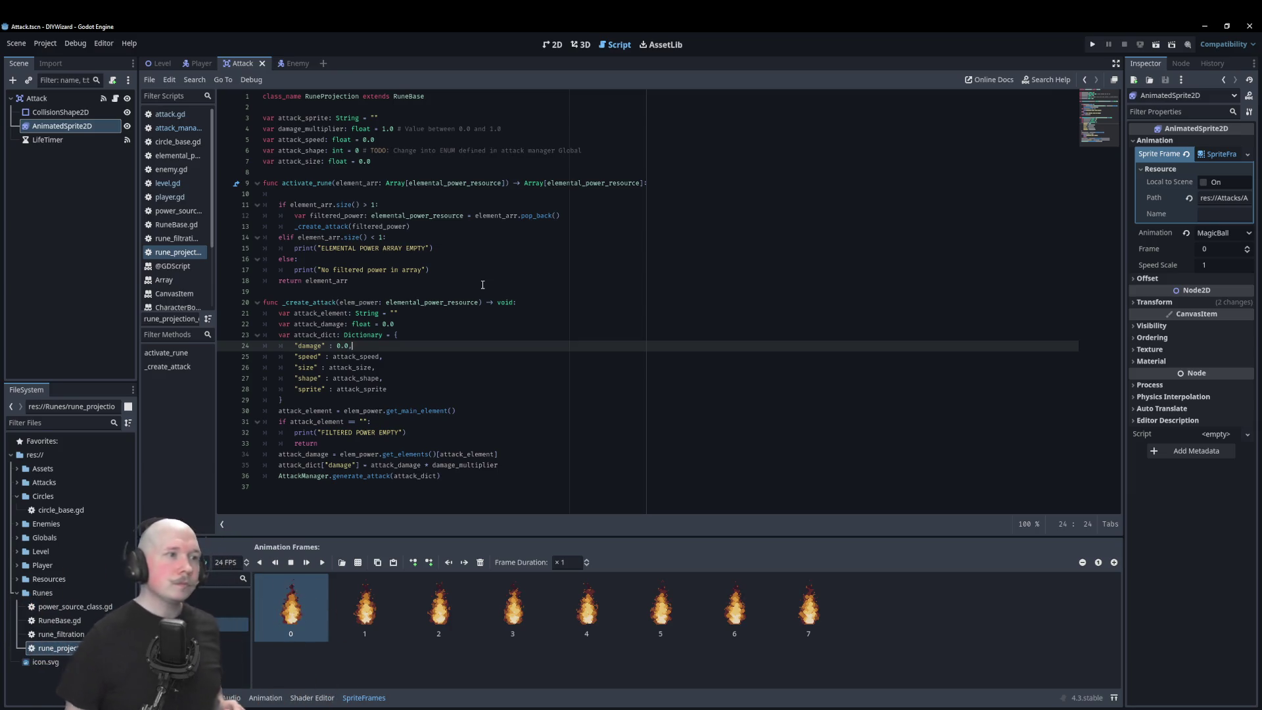
{"action": "left_click", "coordinate": [177, 128]}
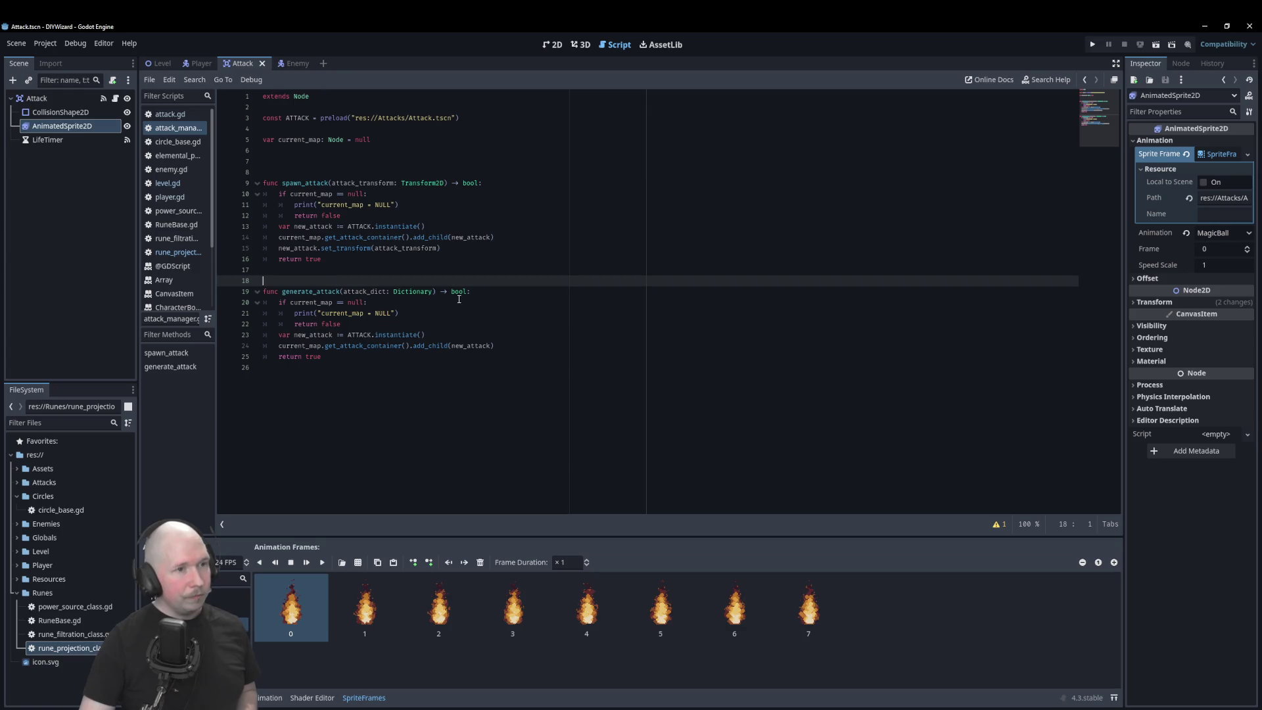
{"action": "left_click", "coordinate": [422, 183]}
{"action": "left_click_drag", "start_coordinate": [353, 183], "coordinate": [418, 183]}
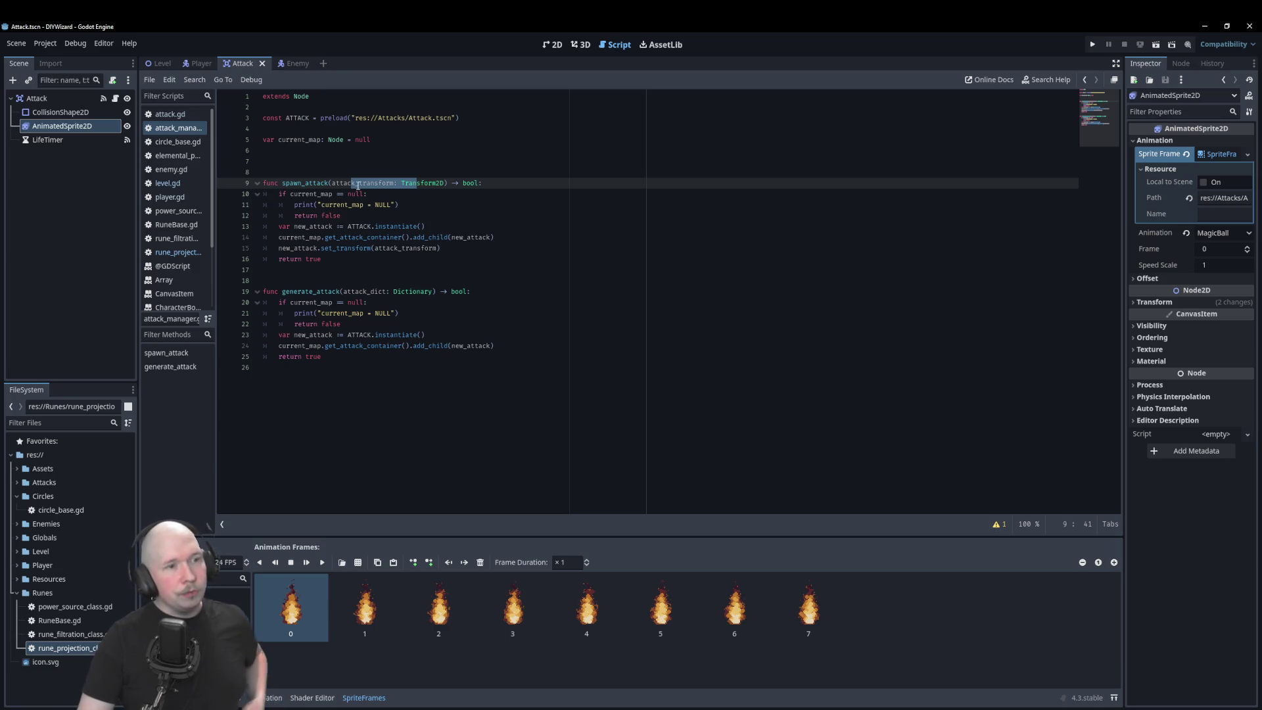
{"action": "key", "text": "Home"}
{"action": "key", "text": "shift+Down"}
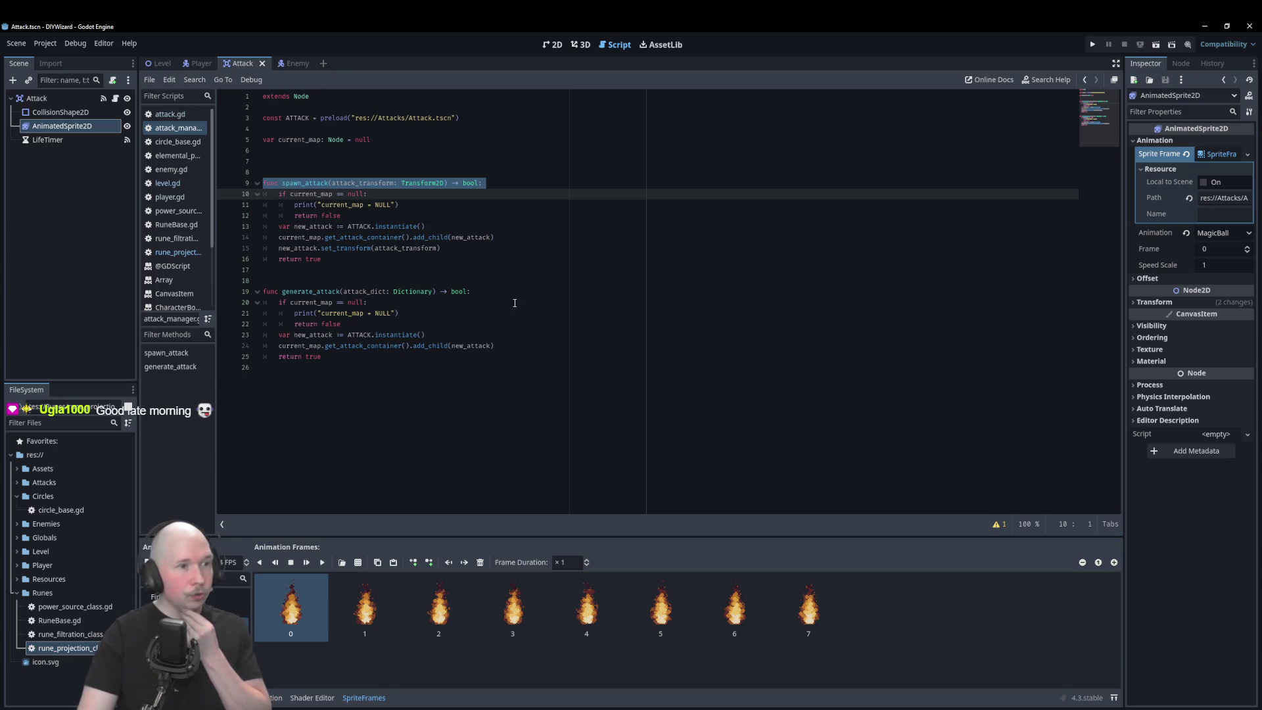
{"action": "left_click", "coordinate": [413, 282]}
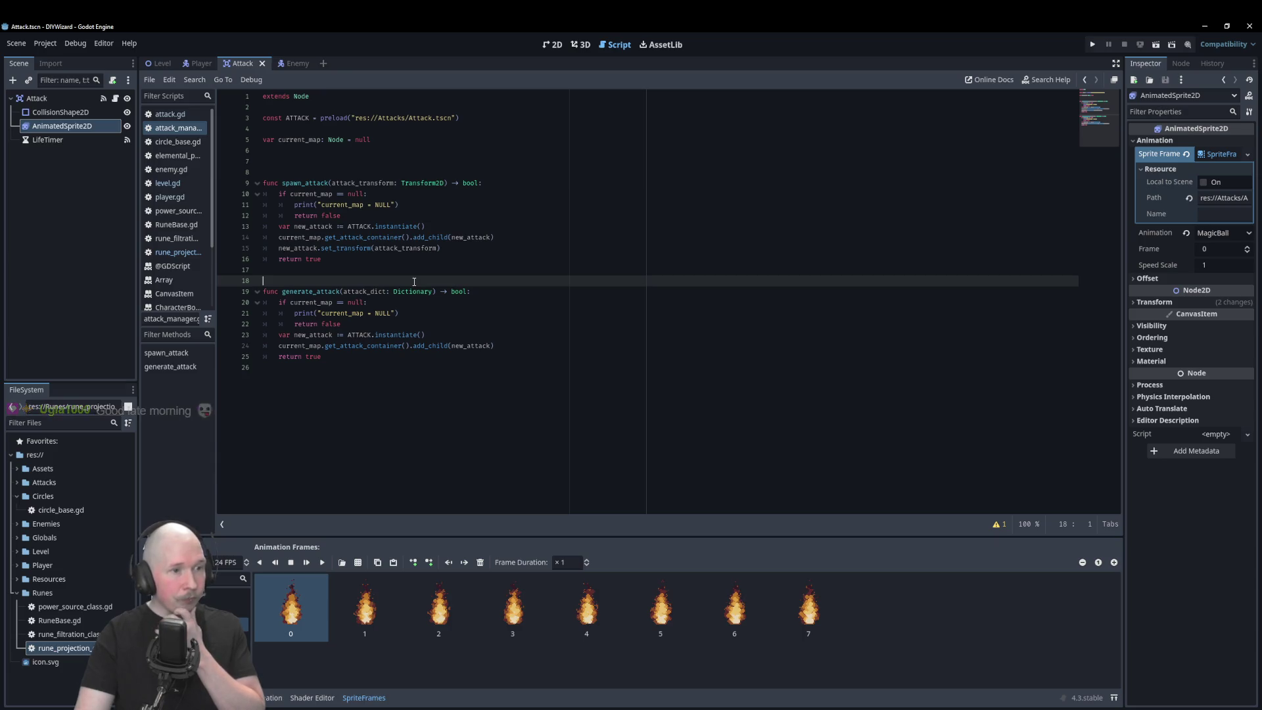
{"action": "left_click", "coordinate": [189, 264]}
{"action": "left_click", "coordinate": [190, 253]}
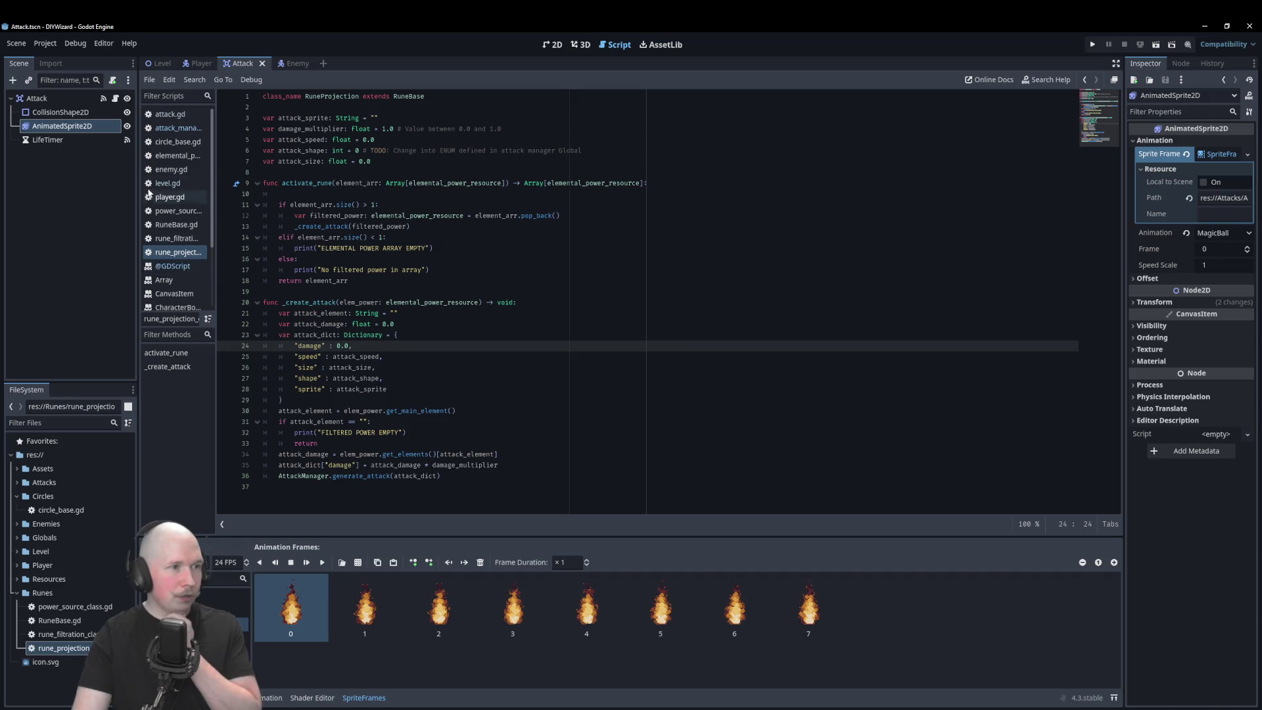
{"action": "left_click", "coordinate": [177, 128]}
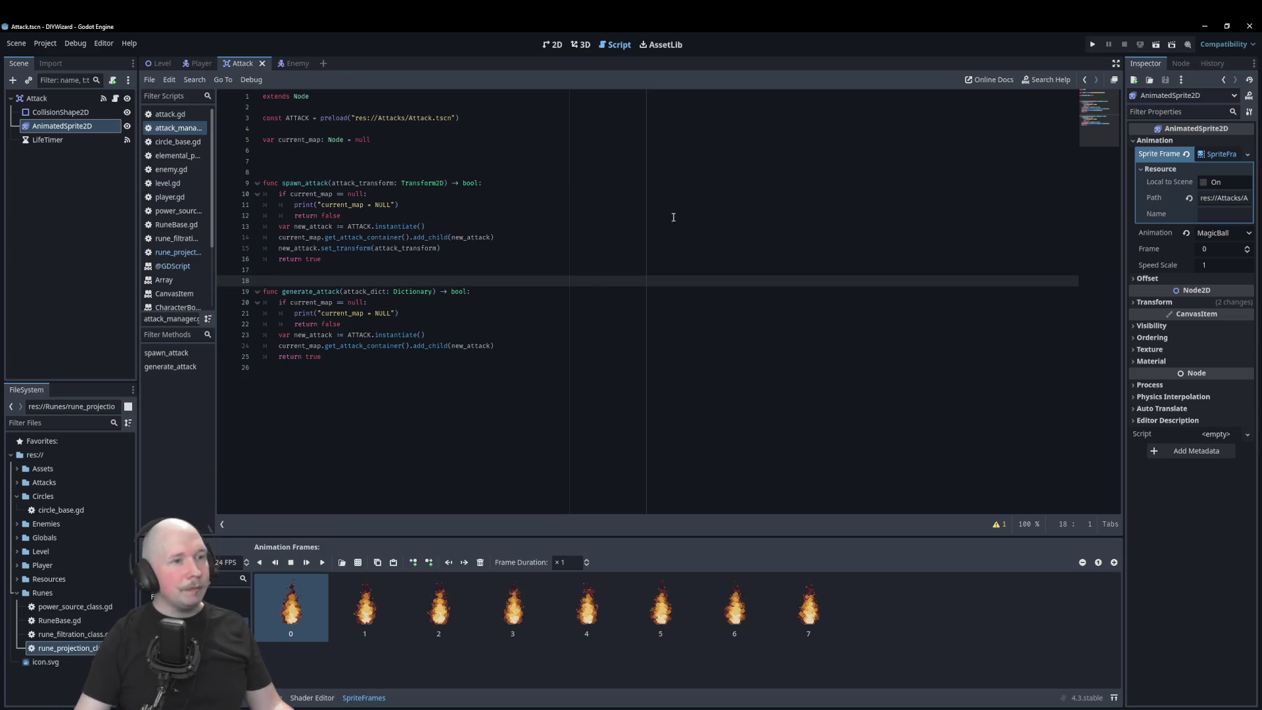
Step: Check where current_map is used in attack_manager.gd, then open the Level scene with level.gd
{"action": "double_click", "coordinate": [439, 183]}
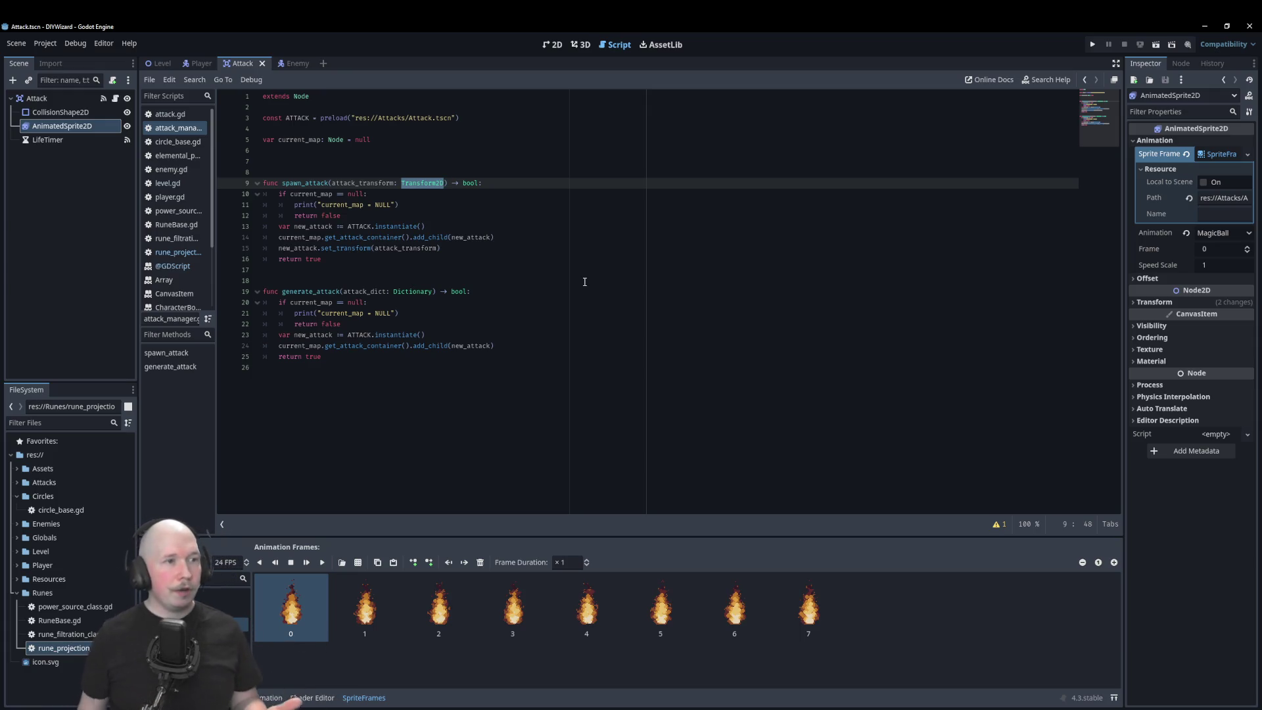
{"action": "left_click", "coordinate": [290, 141]}
{"action": "double_click", "coordinate": [290, 141]}
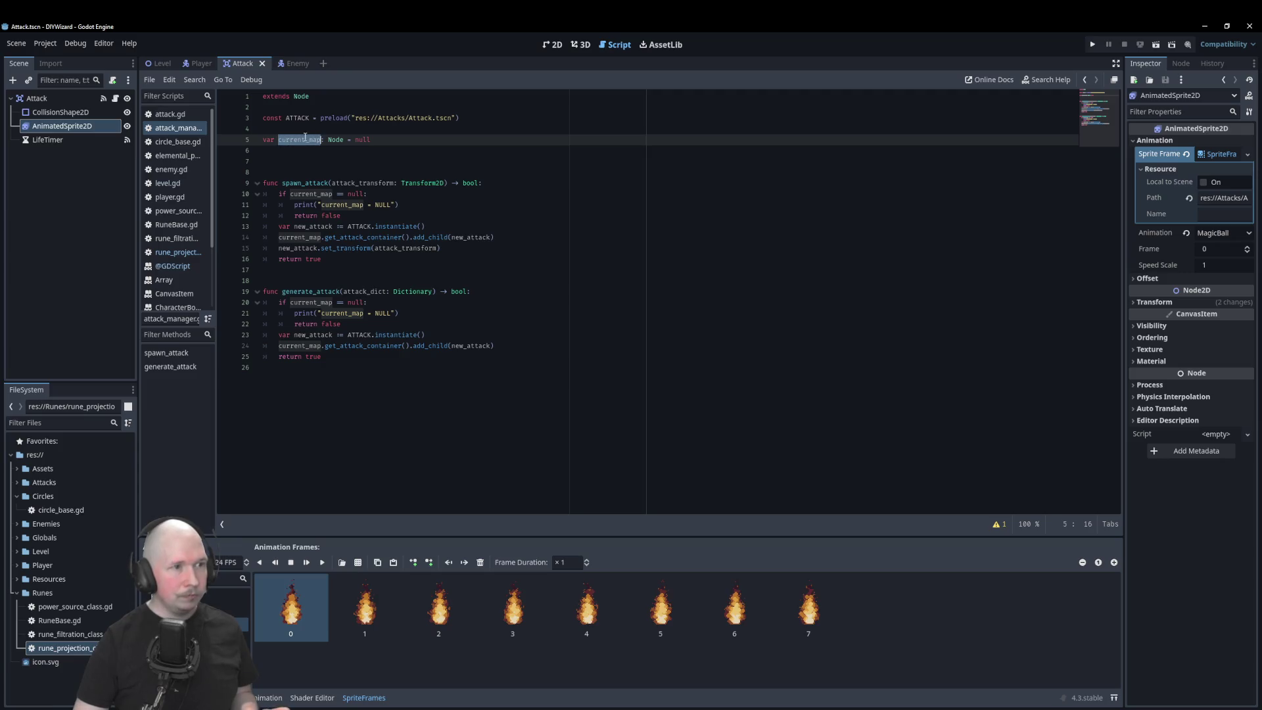
{"action": "left_click", "coordinate": [383, 141]}
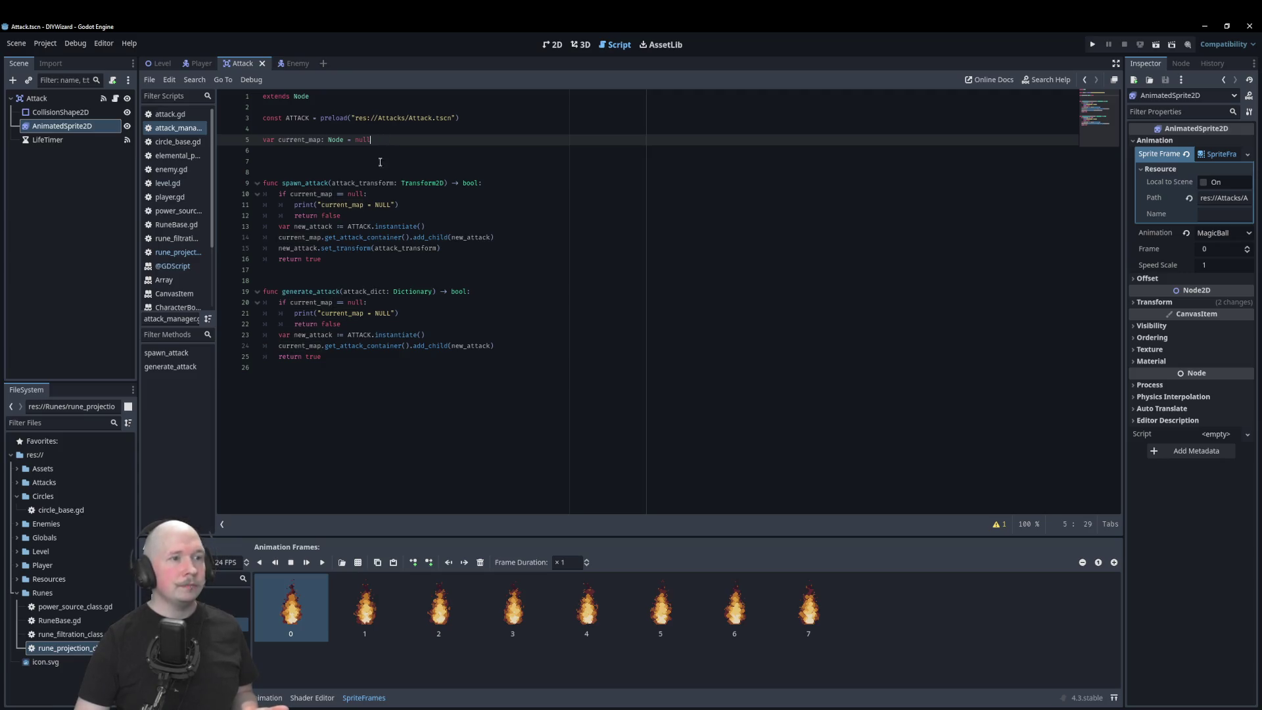
{"action": "double_click", "coordinate": [294, 240]}
{"action": "key", "text": "ctrl+c"}
{"action": "left_click", "coordinate": [159, 63]}
{"action": "left_click", "coordinate": [62, 153]}
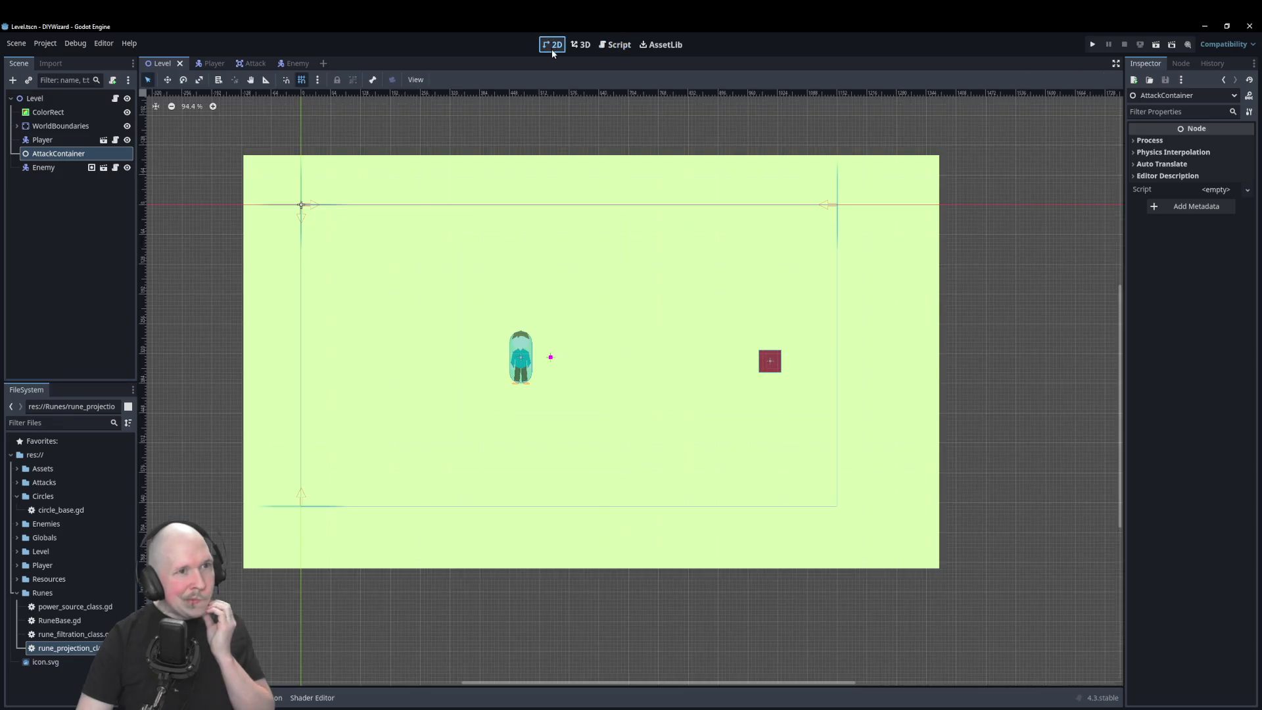
Step: Run the project with F5; it breaks on level.gd's current_level assignment
{"action": "left_click", "coordinate": [551, 45]}
{"action": "key", "text": "F5"}
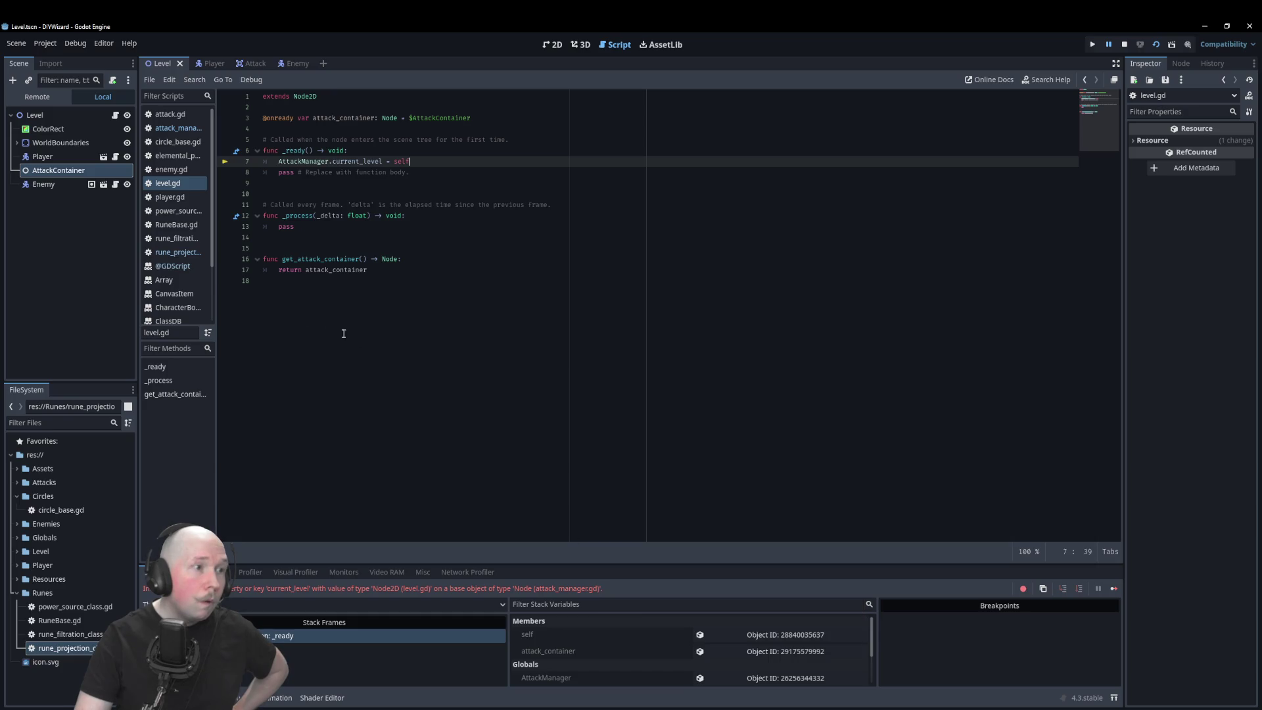
{"action": "left_click", "coordinate": [303, 161], "text": "ctrl"}
Step: Stop the game and change level.gd line 7 to assign AttackManager.current_map instead of current_level
{"action": "double_click", "coordinate": [300, 139]}
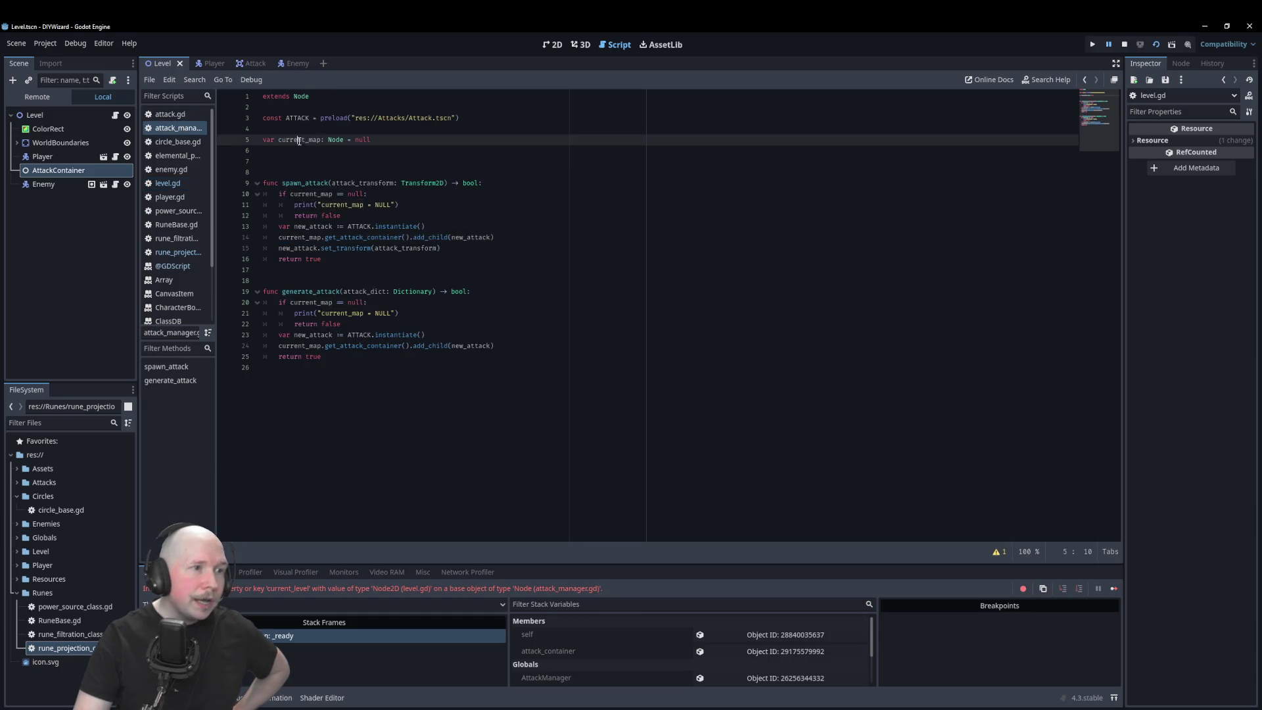
{"action": "left_click", "coordinate": [167, 183]}
{"action": "left_click", "coordinate": [1125, 46]}
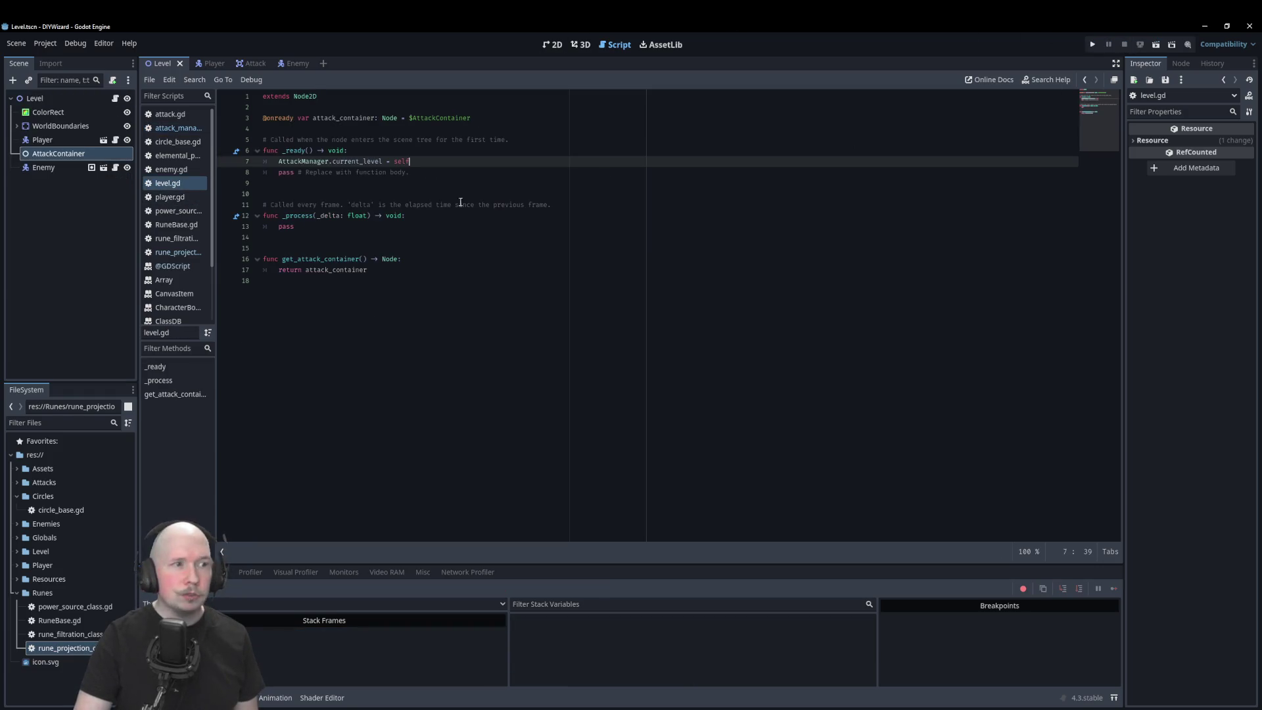
{"action": "key", "text": "ctrl+v"}
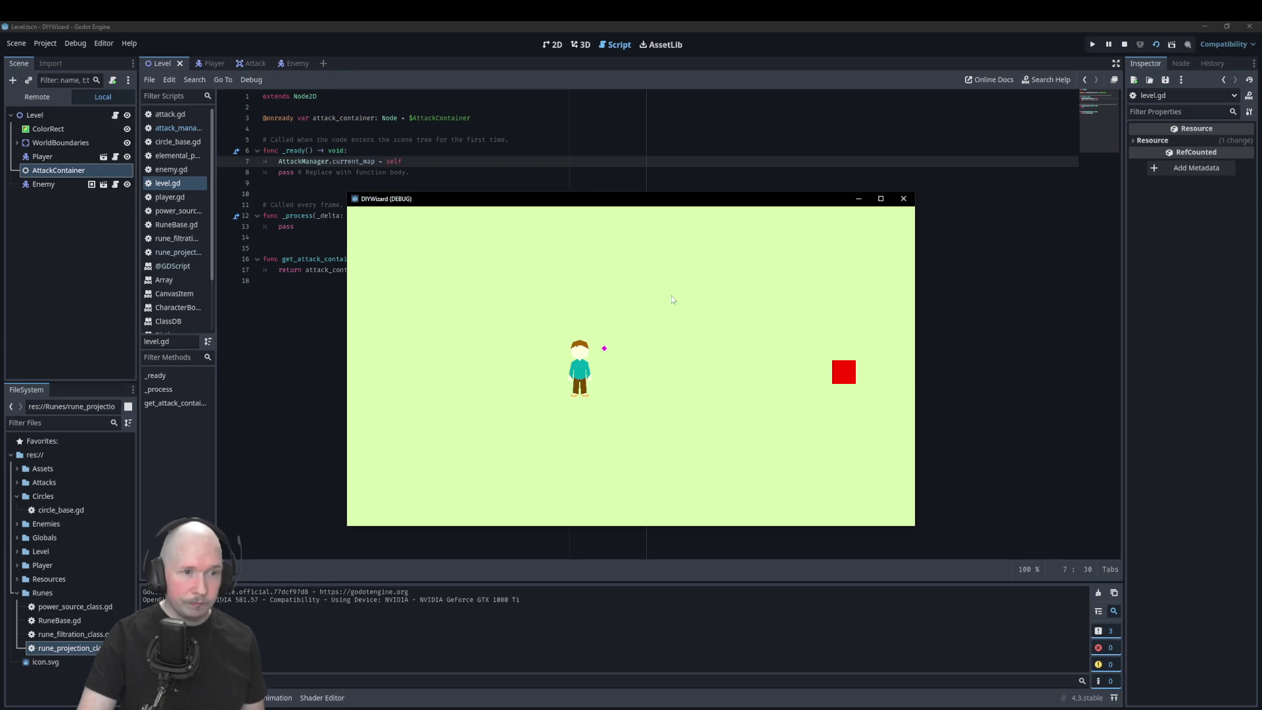
Step: Test the game by moving with WASD and firing three projectiles at the red square, then stop it
{"action": "key", "text": "d"}
{"action": "key", "text": "w"}
{"action": "key", "text": "a"}
{"action": "key", "text": "s"}
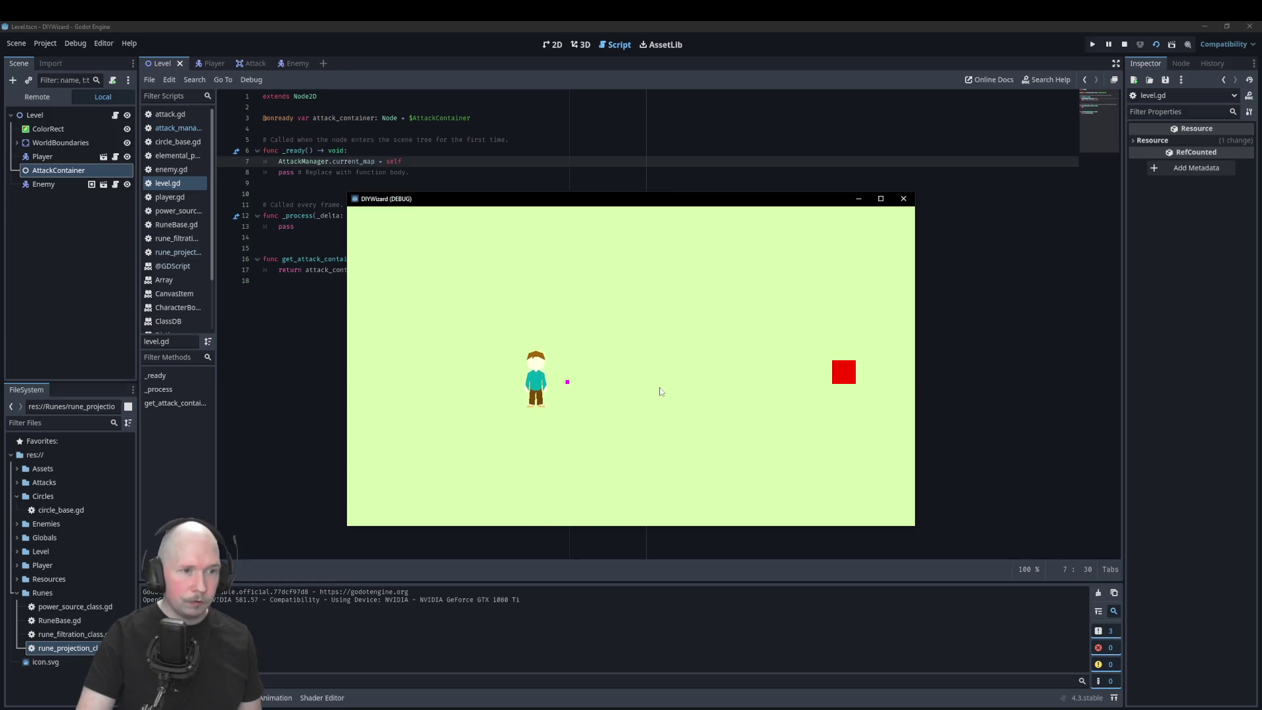
{"action": "key", "text": "w"}
{"action": "key", "text": "d"}
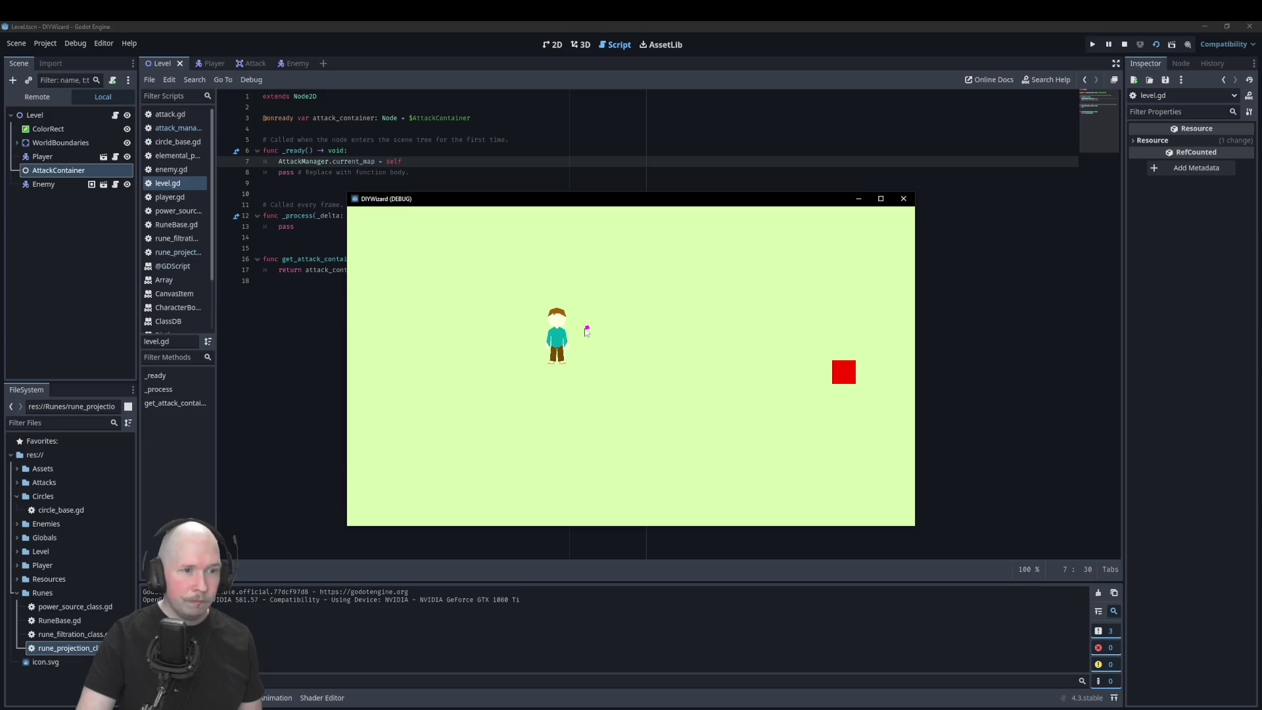
{"action": "key", "text": "d"}
{"action": "key", "text": "a"}
{"action": "left_click", "coordinate": [690, 342]}
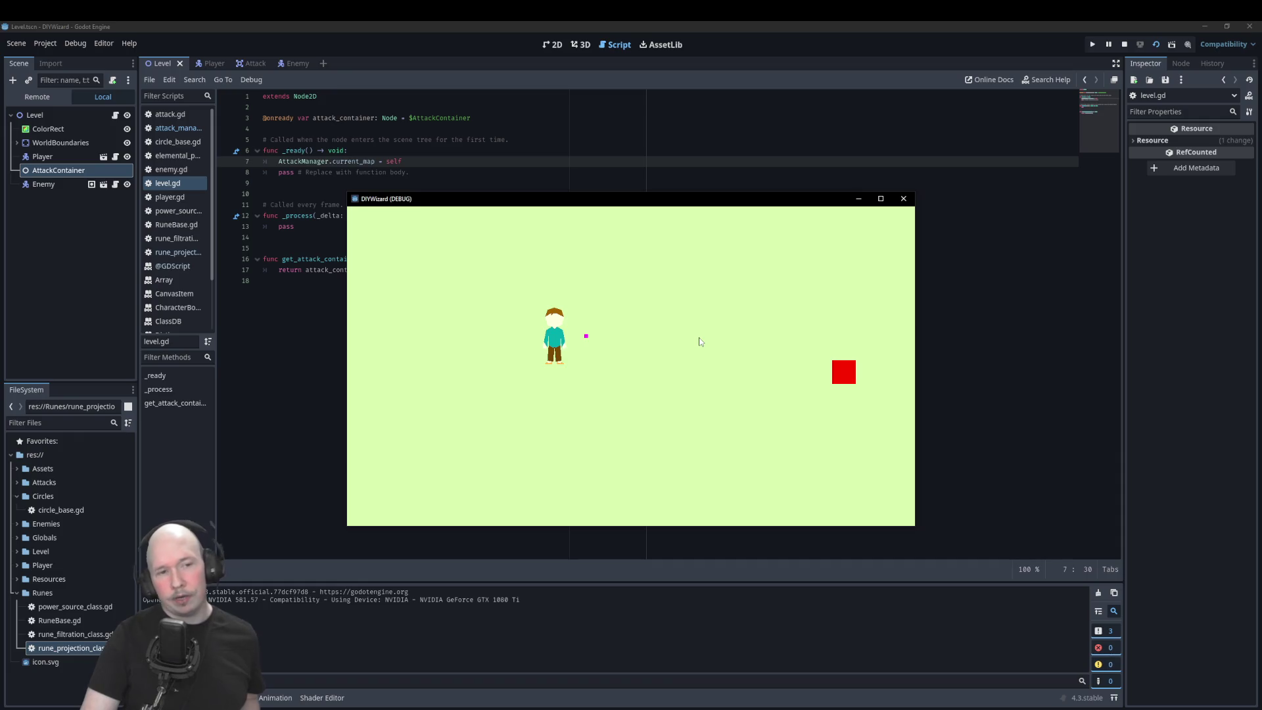
{"action": "left_click", "coordinate": [719, 340]}
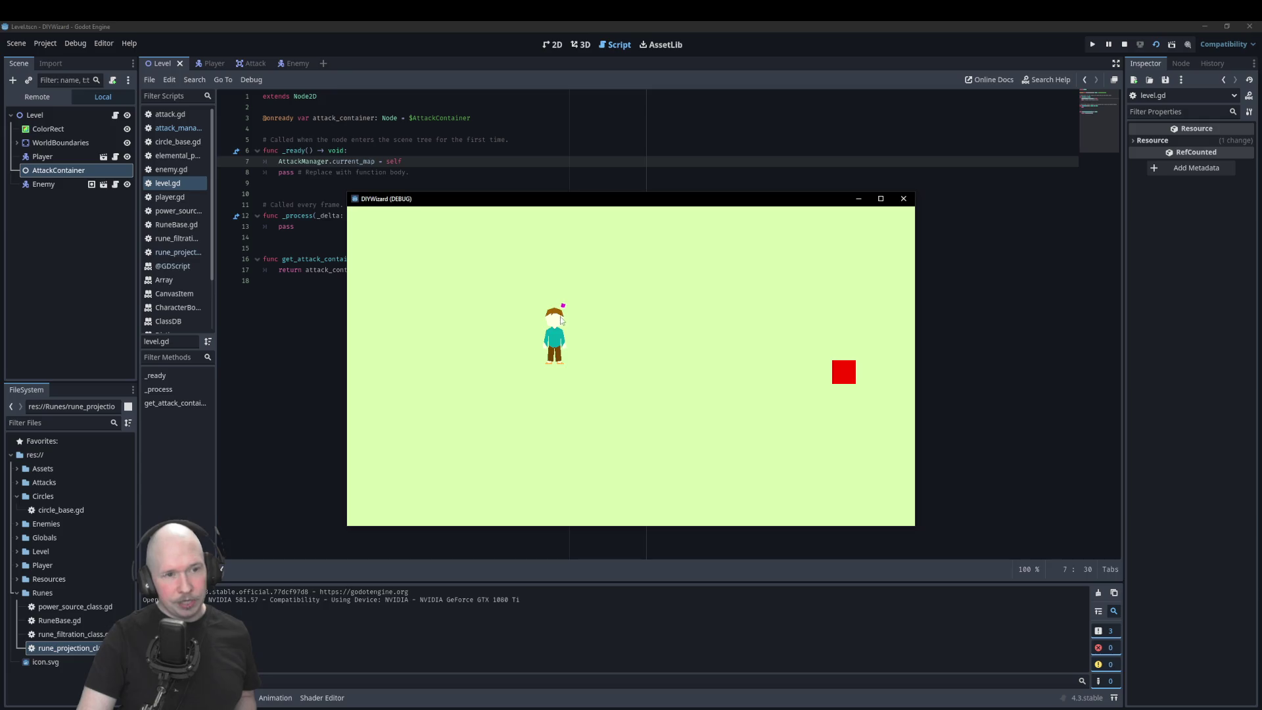
{"action": "left_click", "coordinate": [758, 361]}
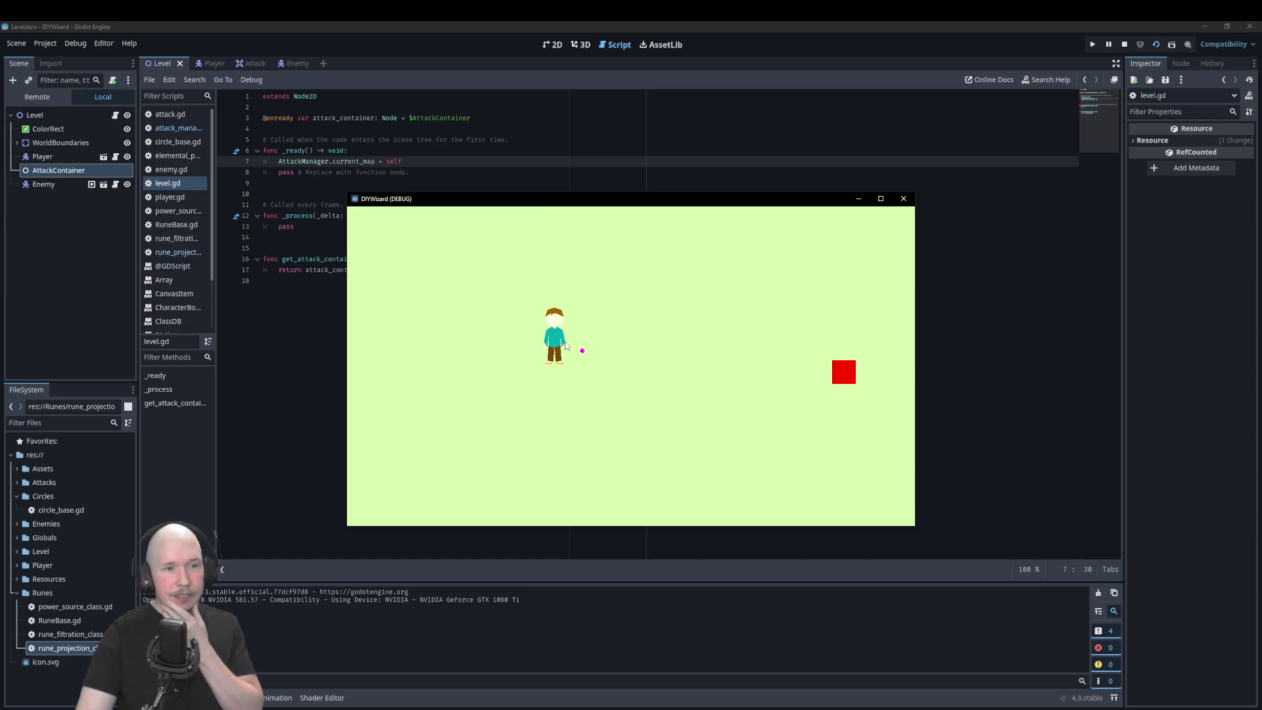
{"action": "left_click", "coordinate": [903, 199]}
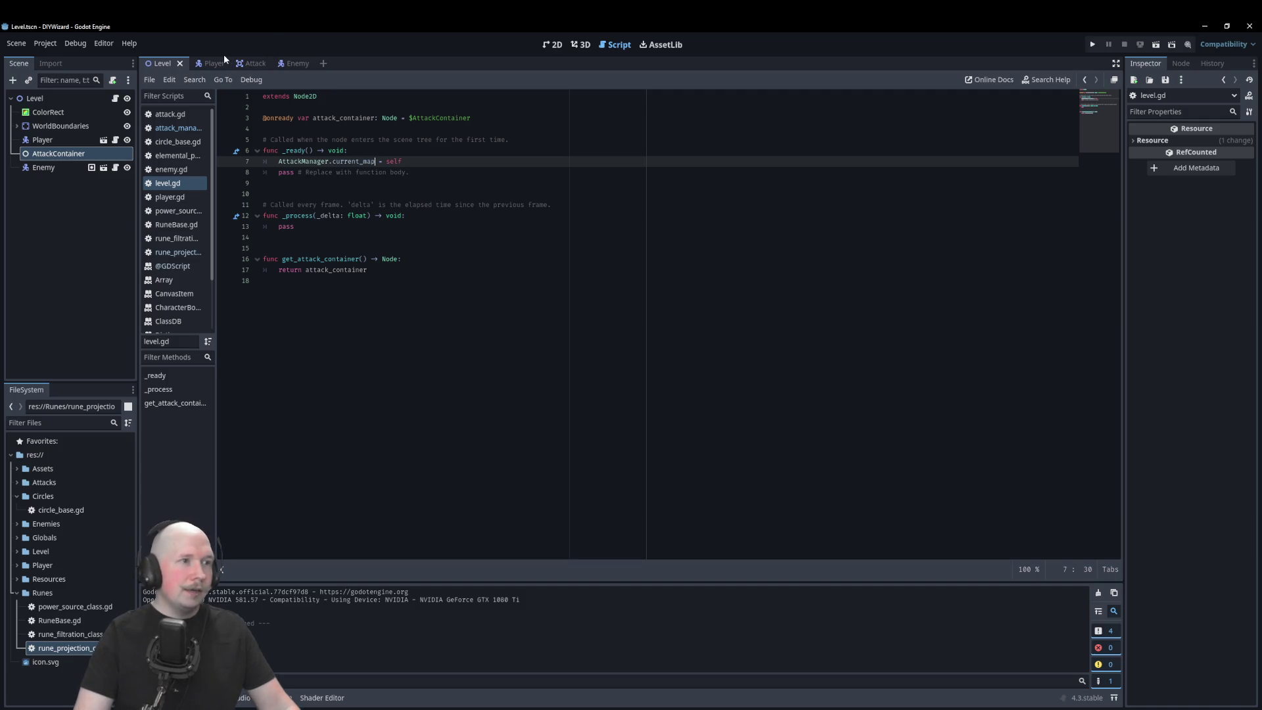
Step: Review RuneProjection's activate_rune function, then open circle_base.gd to read the CircleBase code
{"action": "left_click", "coordinate": [181, 252]}
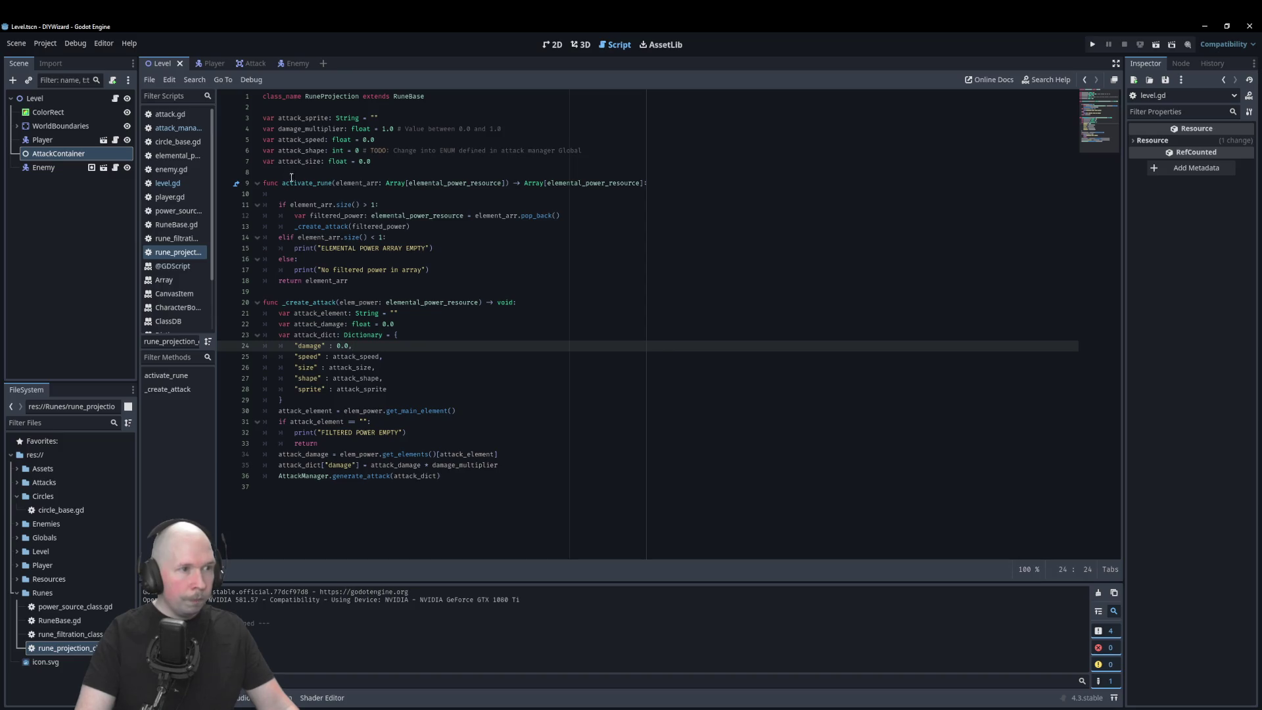
{"action": "left_click", "coordinate": [166, 376]}
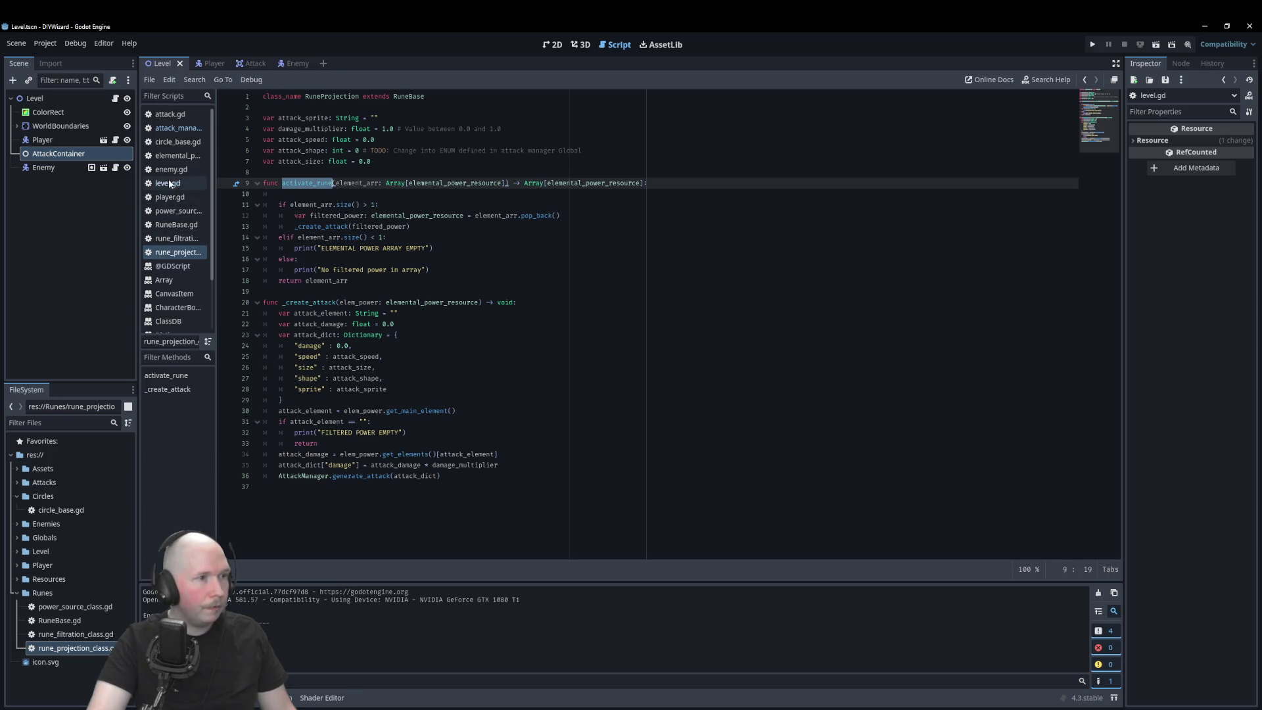
{"action": "left_click", "coordinate": [176, 141]}
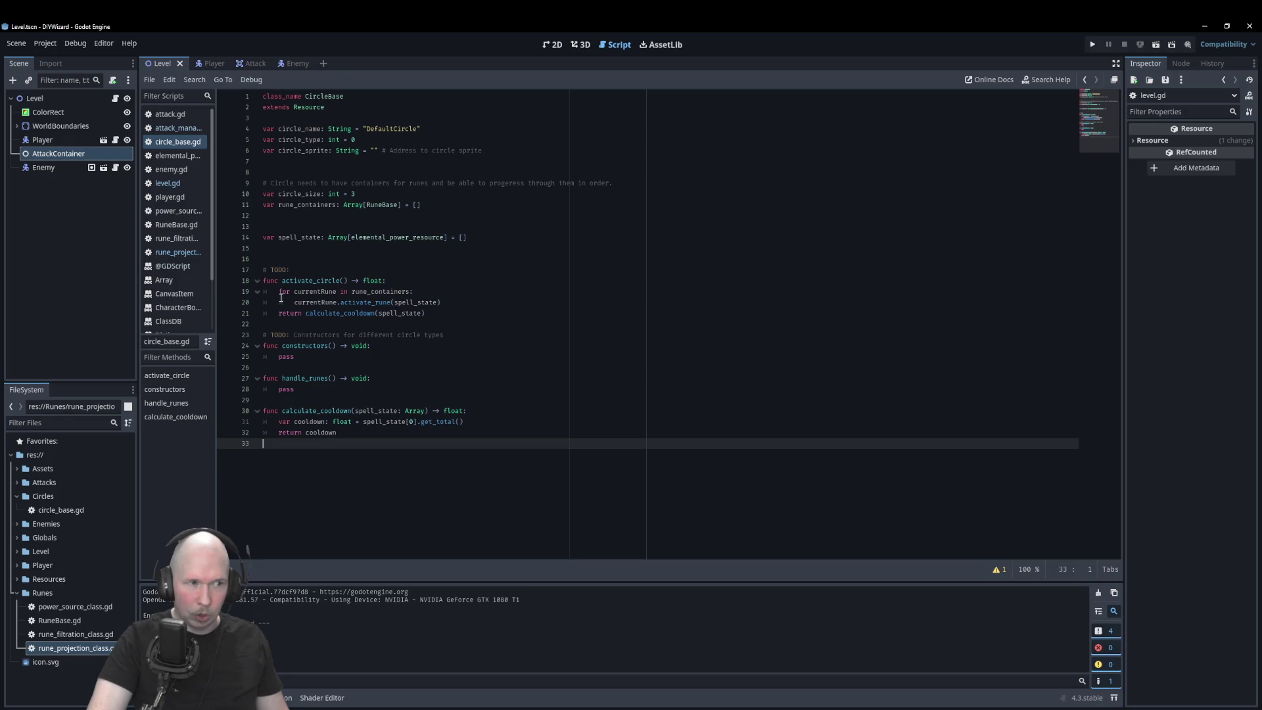
{"action": "double_click", "coordinate": [400, 313]}
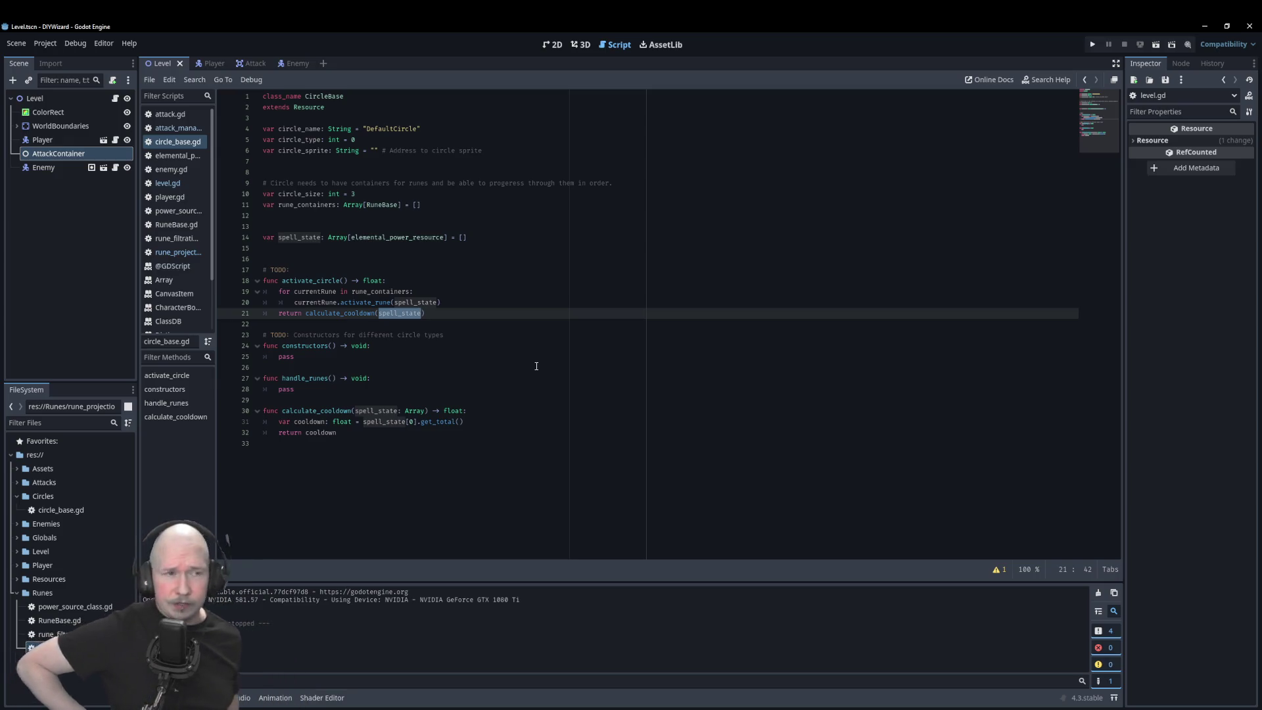
{"action": "left_click", "coordinate": [493, 256]}
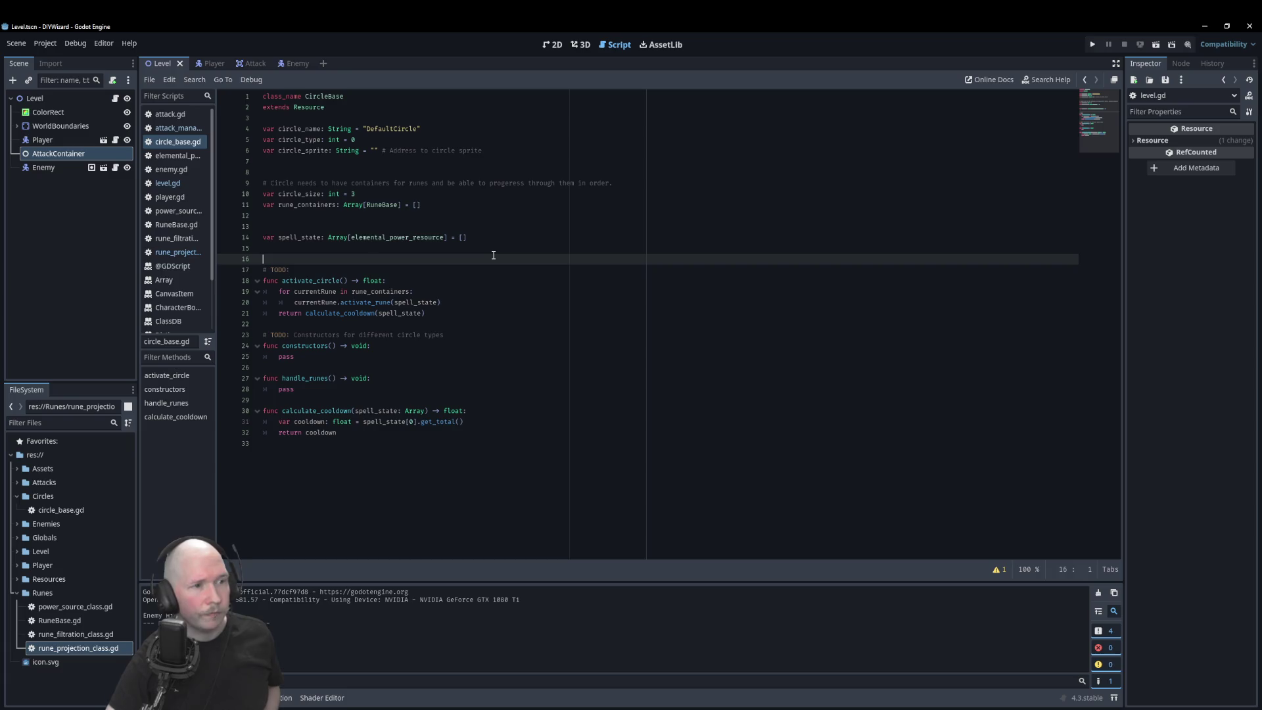
Step: Insert the comment '#TODO: Varable to hold final attack form/info for quick reference' on line 16
{"action": "key", "text": "Up"}
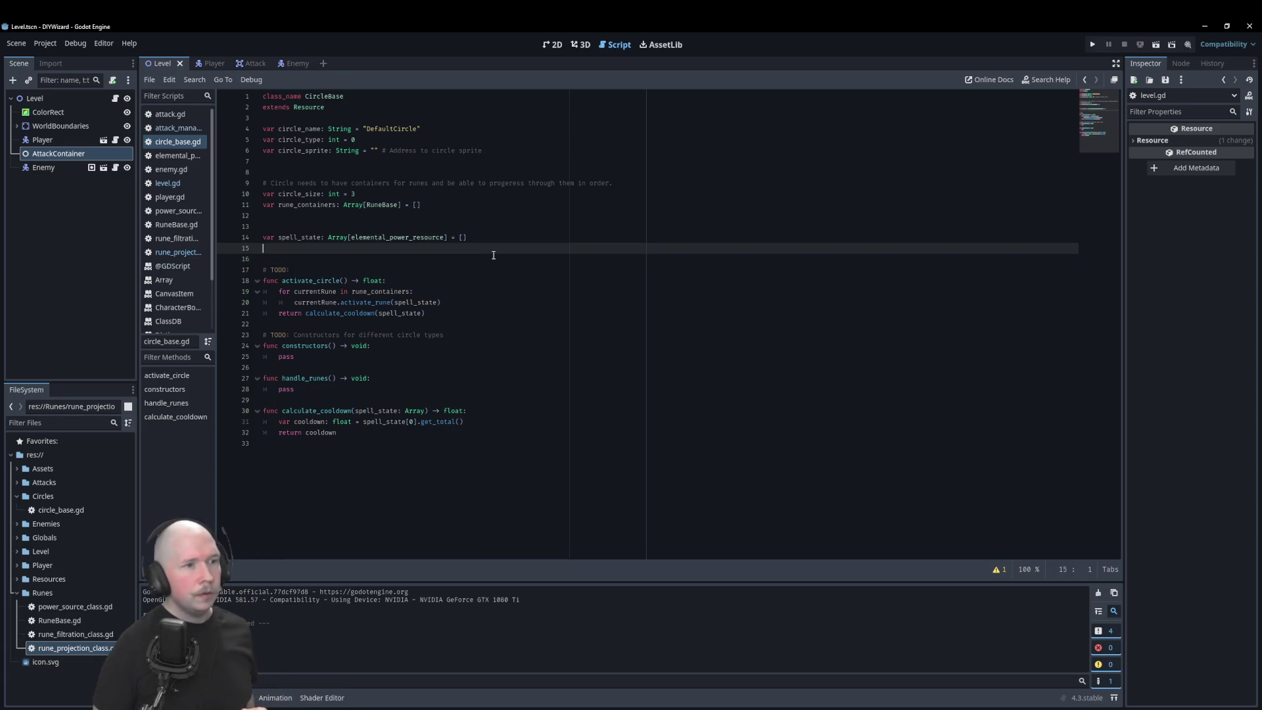
{"action": "key", "text": "Return"}
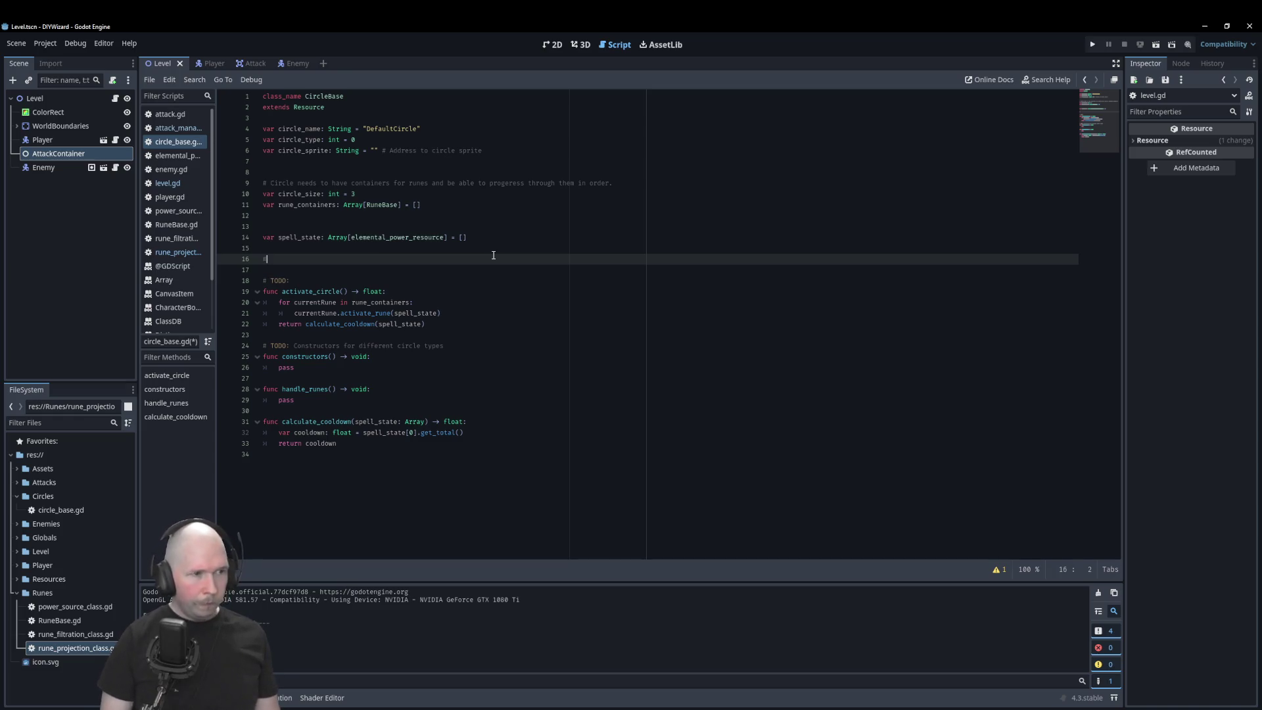
{"action": "type", "text": "TODO: "}
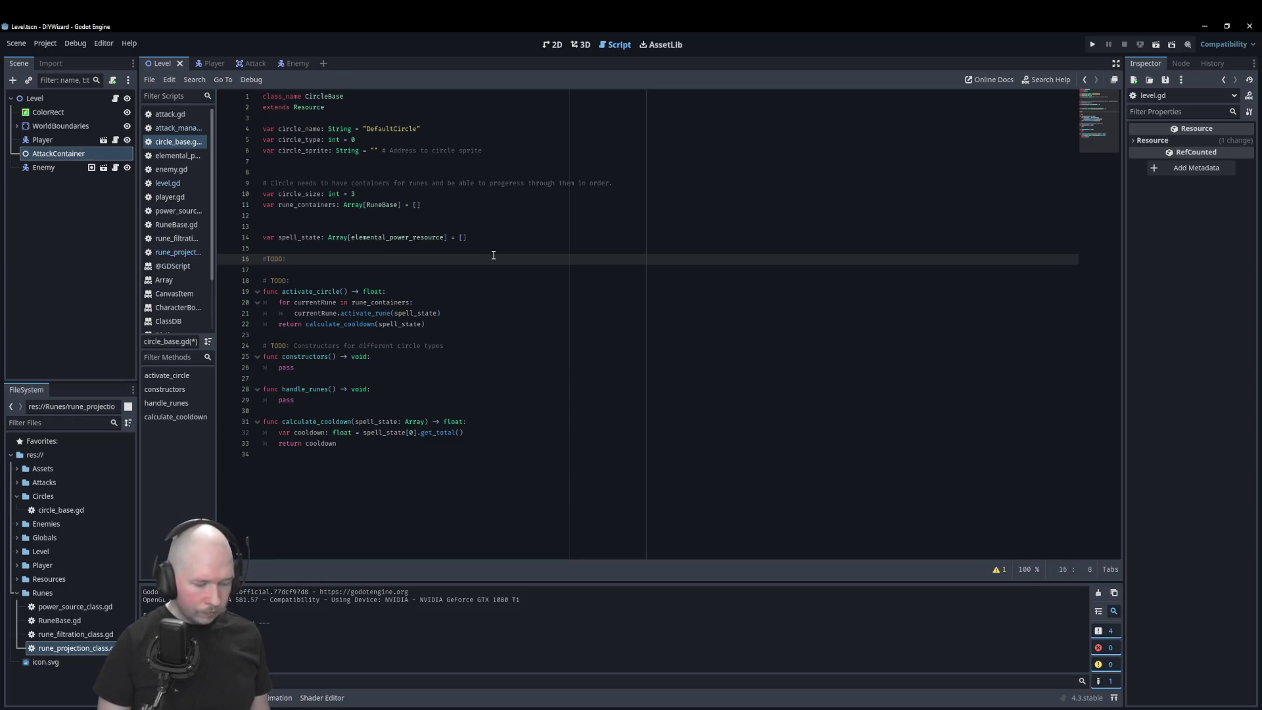
{"action": "type", "text": "Vara"}
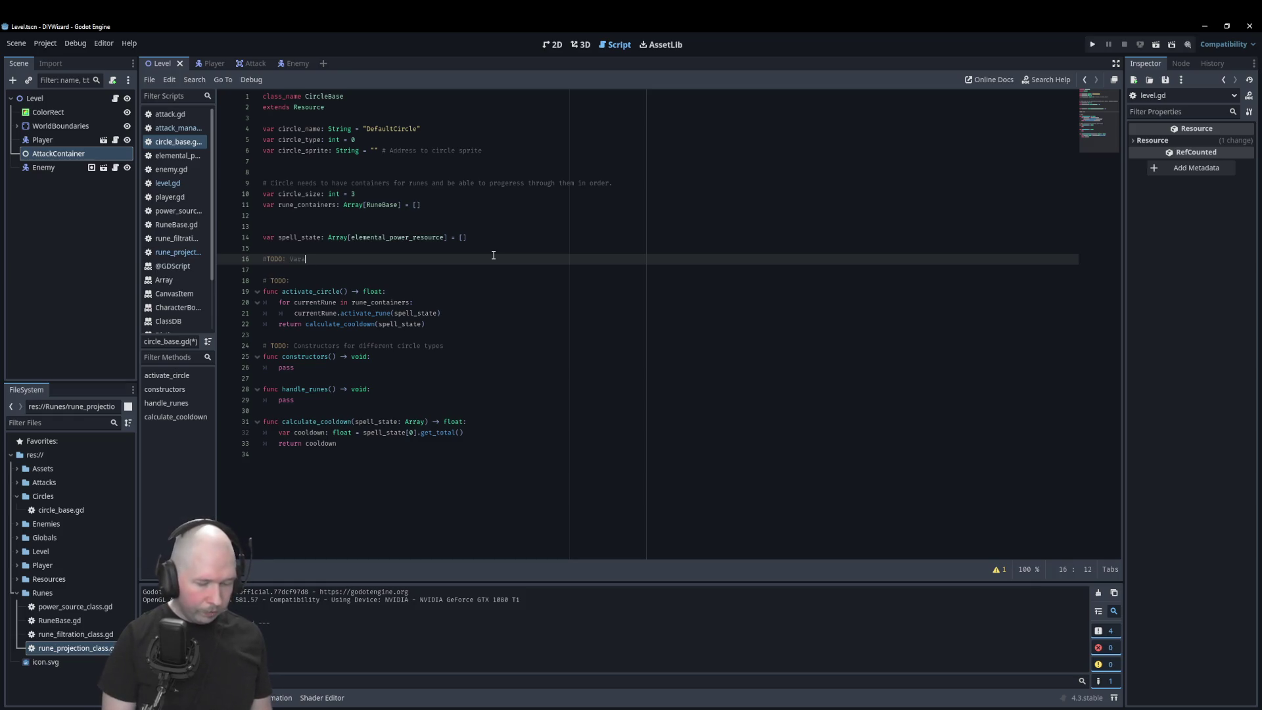
{"action": "type", "text": "ble to hold final attack for"}
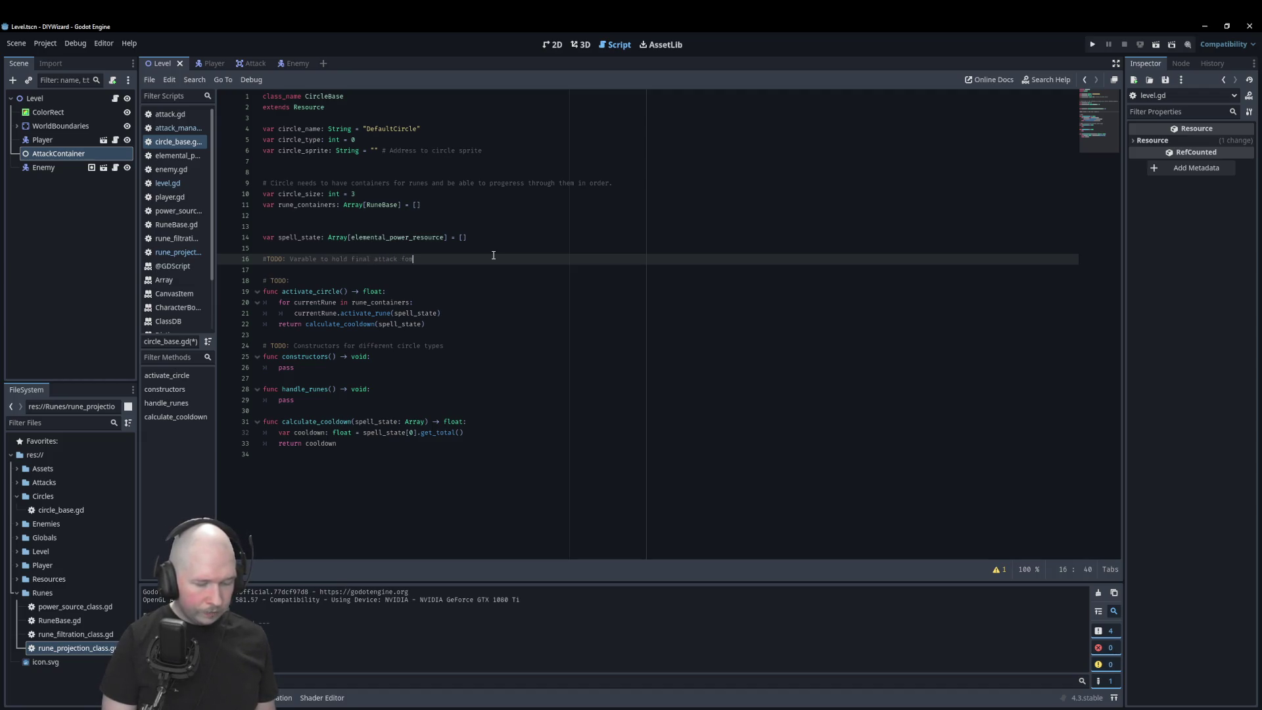
{"action": "type", "text": "rm/info for "}
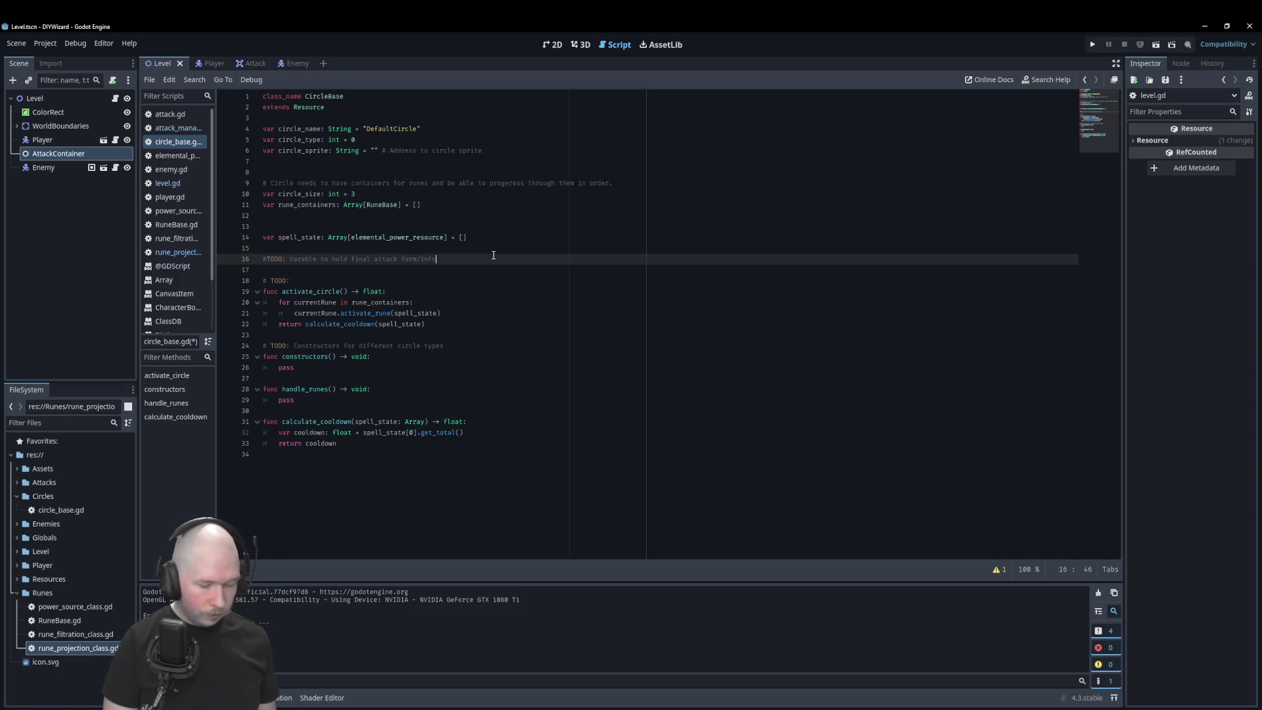
{"action": "type", "text": "quick "}
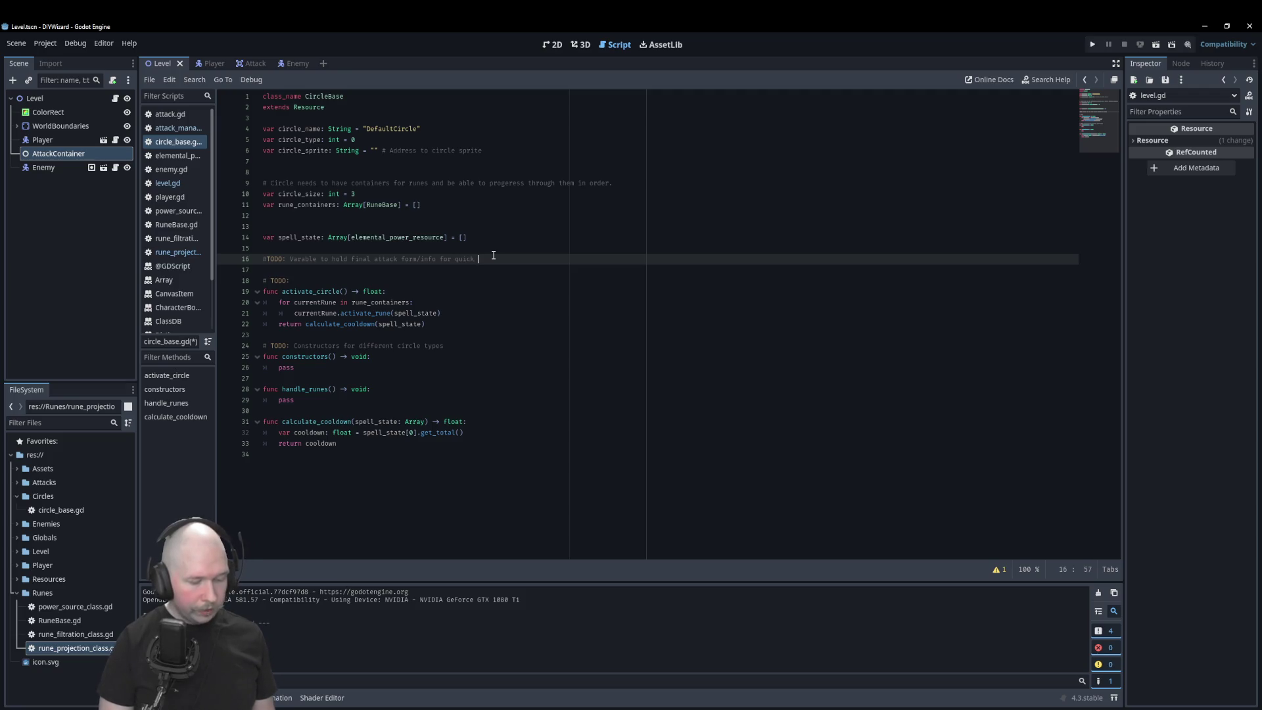
{"action": "type", "text": "reference"}
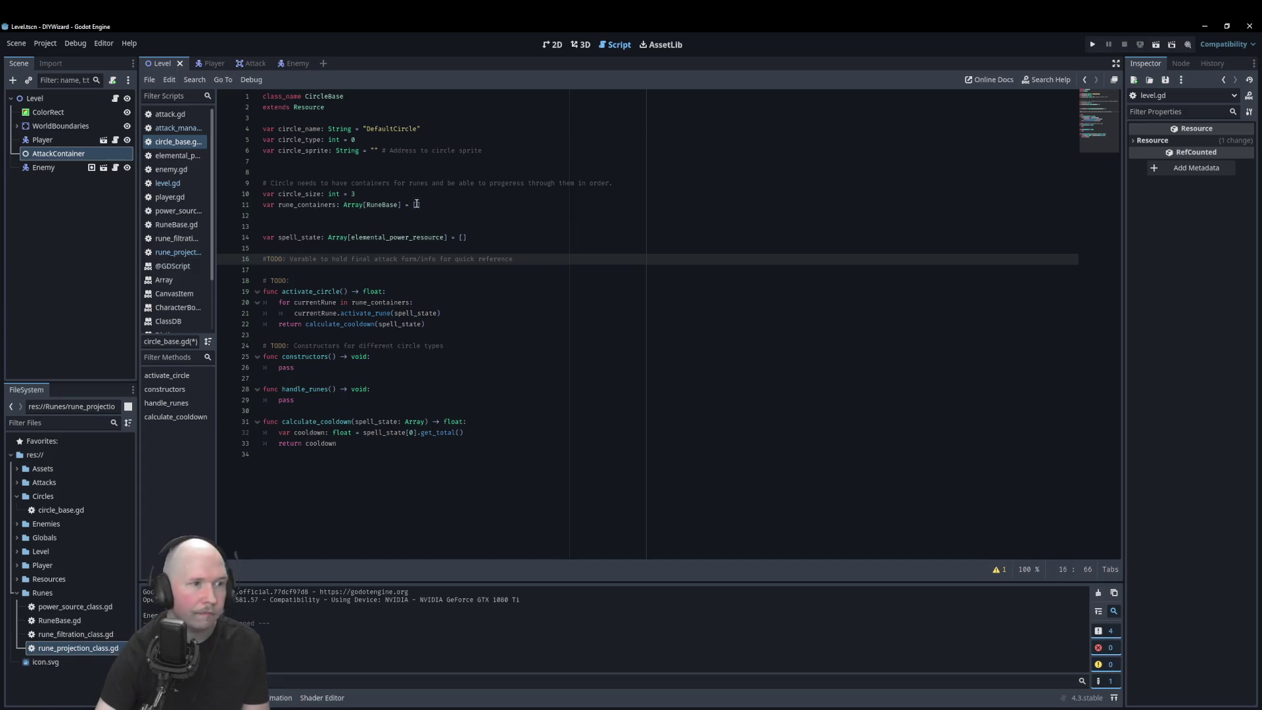
{"action": "left_click", "coordinate": [301, 258]}
Step: Insert the missing 'i' so the comment reads 'Variable'
{"action": "type", "text": "i"}
{"action": "left_click", "coordinate": [488, 238]}
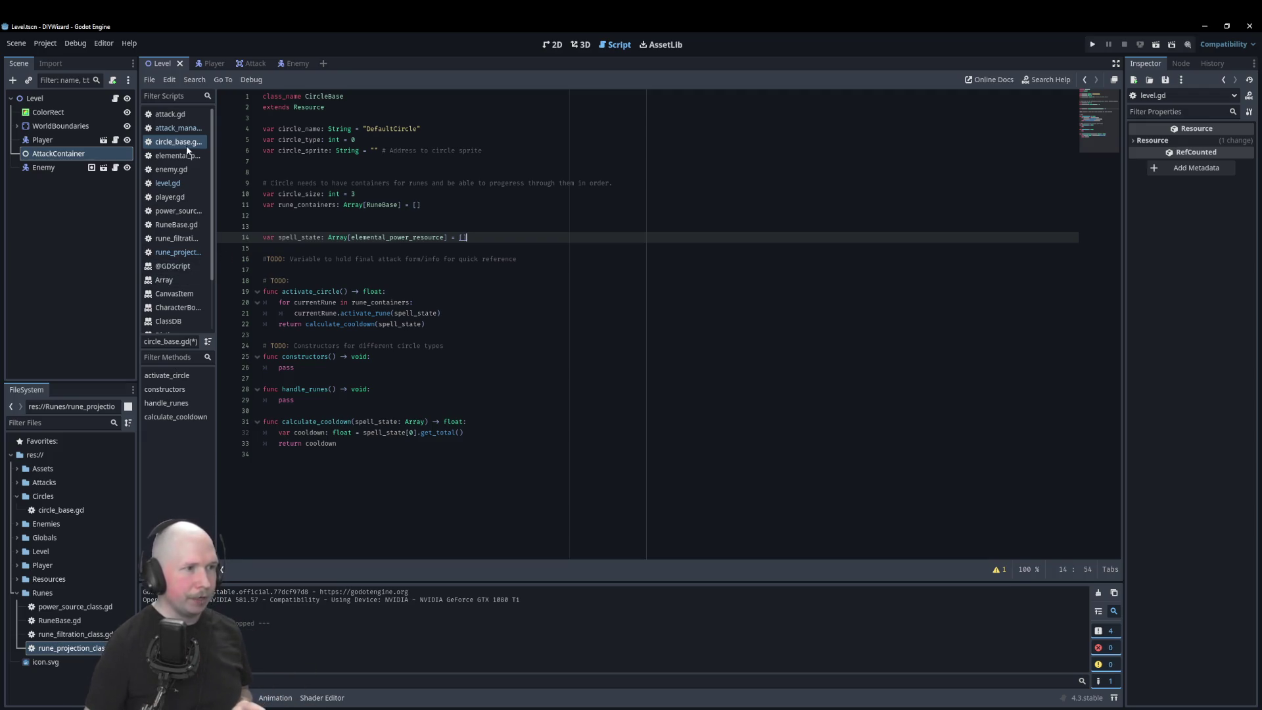
{"action": "left_click", "coordinate": [177, 127]}
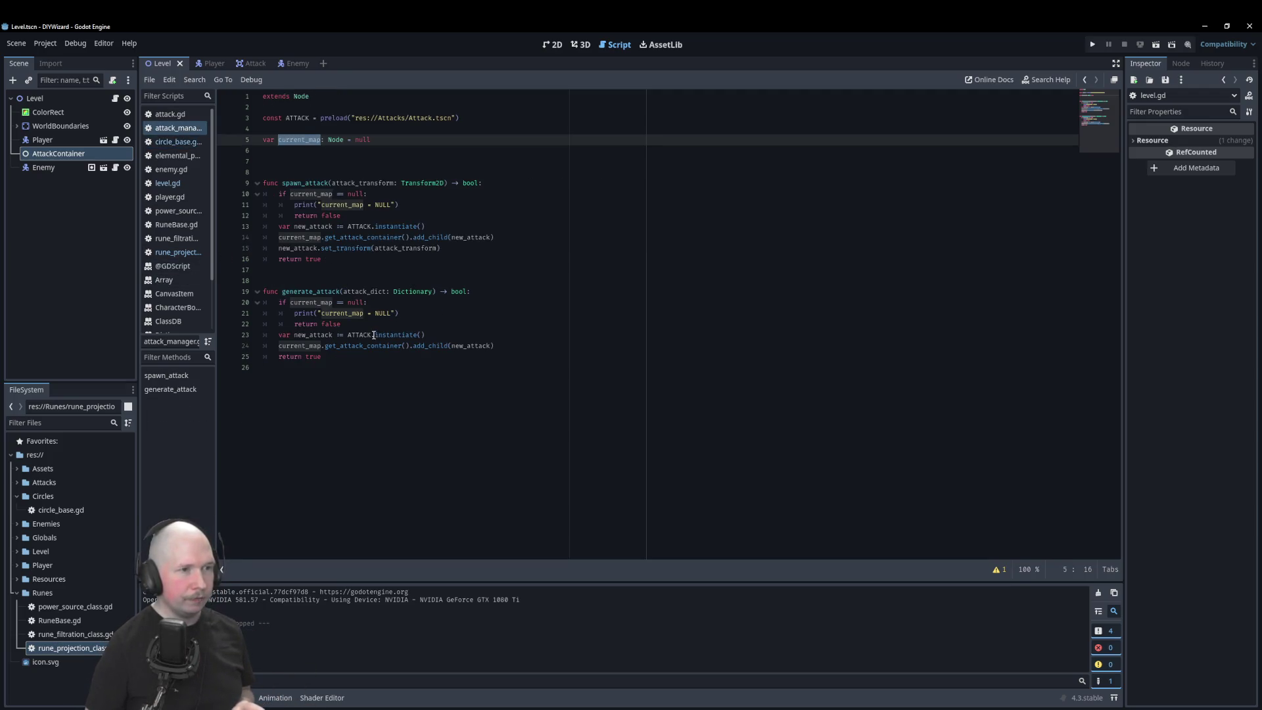
{"action": "double_click", "coordinate": [414, 184]}
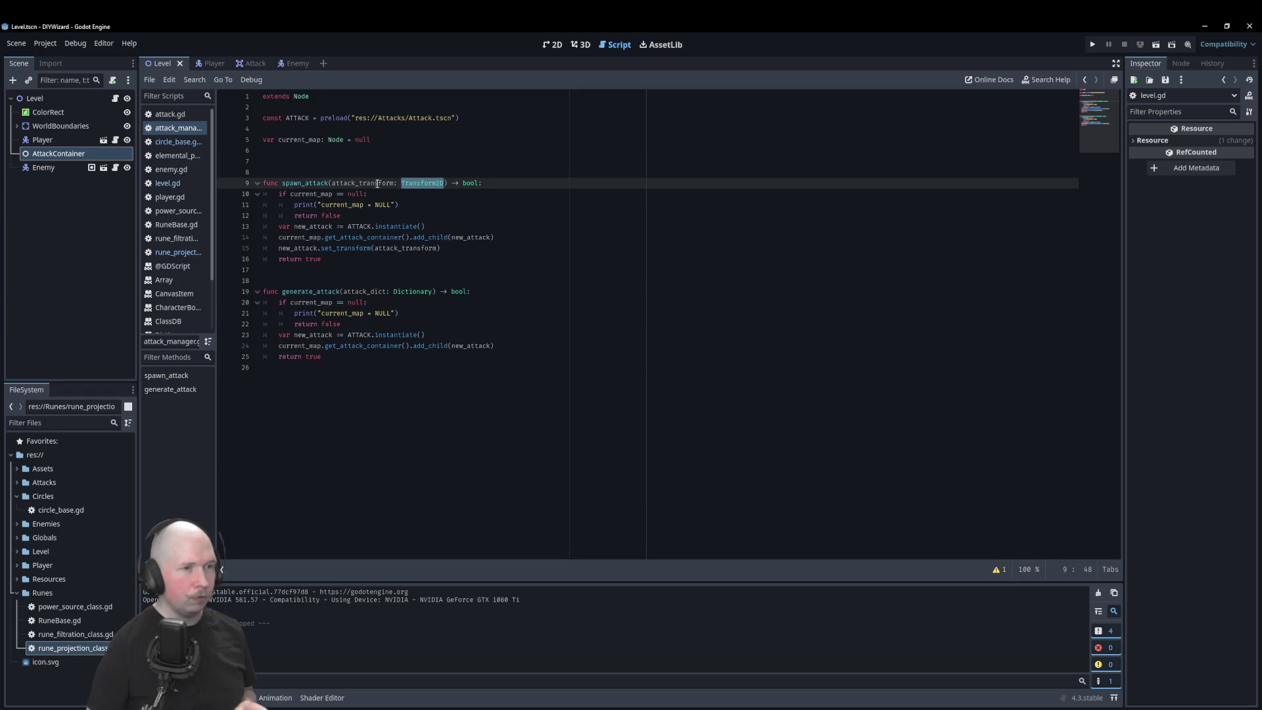
{"action": "left_click", "coordinate": [178, 142]}
{"action": "left_click", "coordinate": [376, 250]}
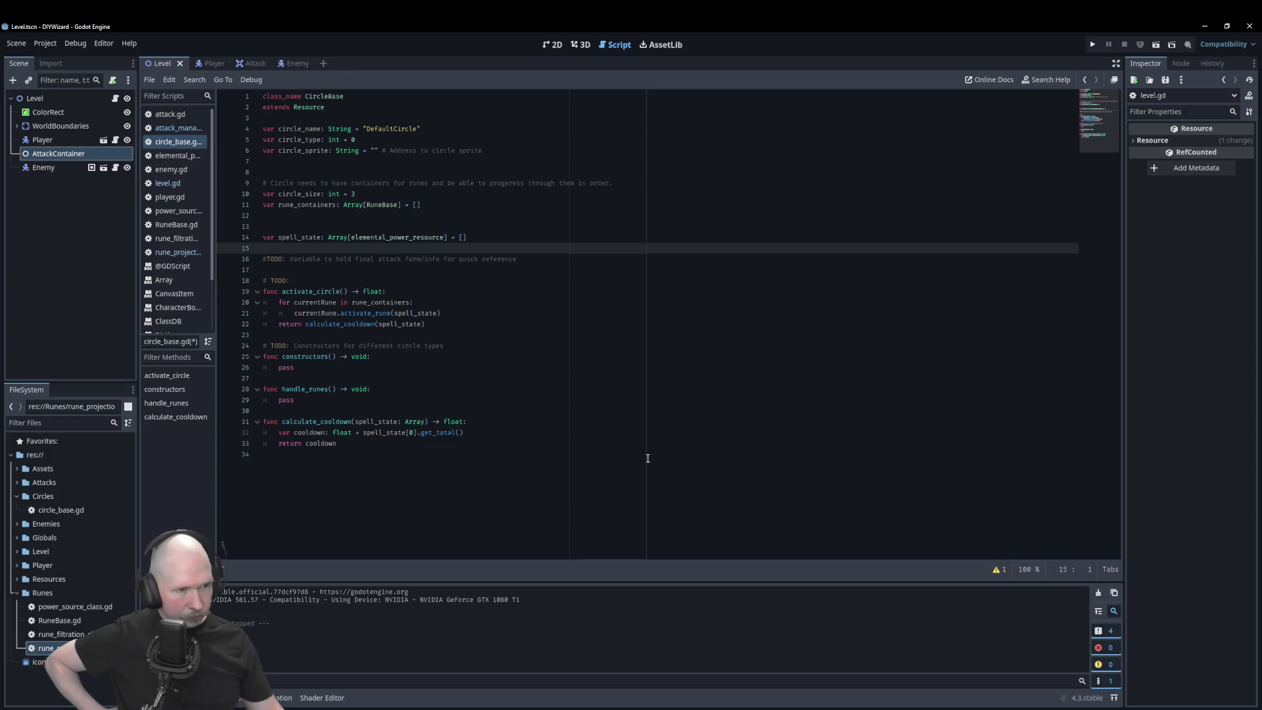
{"action": "double_click", "coordinate": [412, 314]}
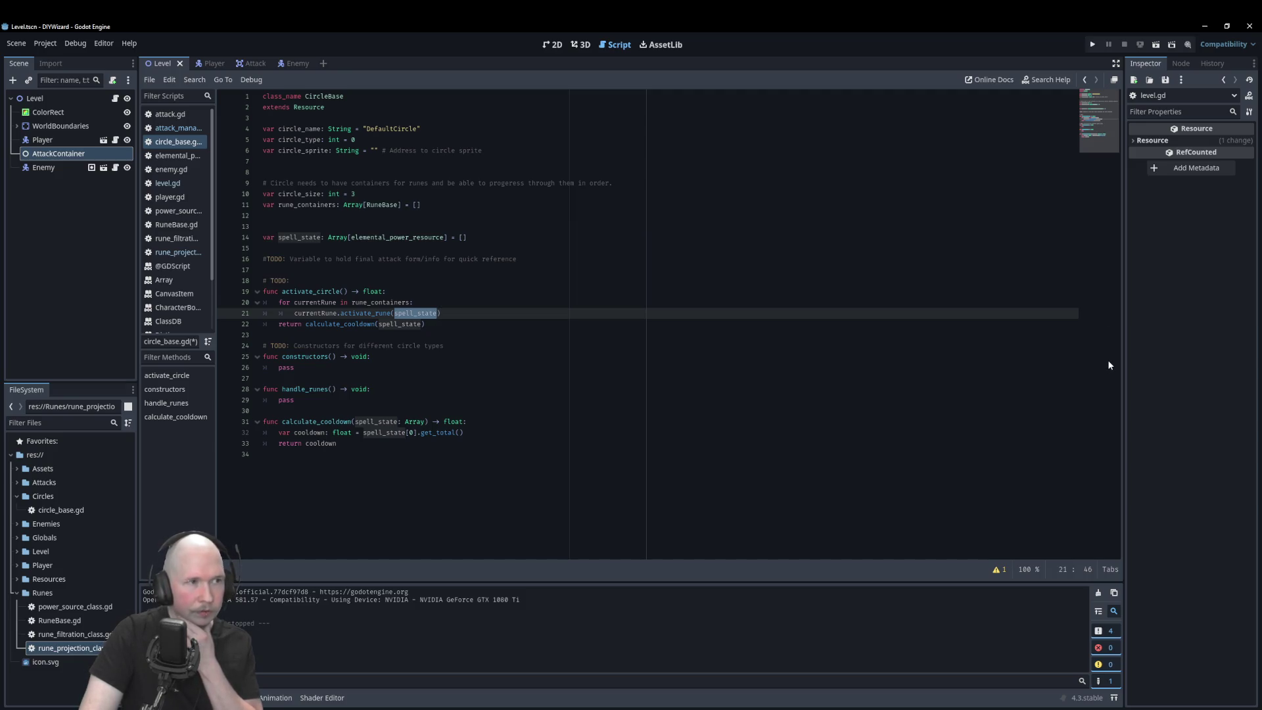
Step: Open the Attack scene in the 2D view and bring attack.gd up in the script editor
{"action": "left_click", "coordinate": [262, 64]}
{"action": "left_click", "coordinate": [552, 44]}
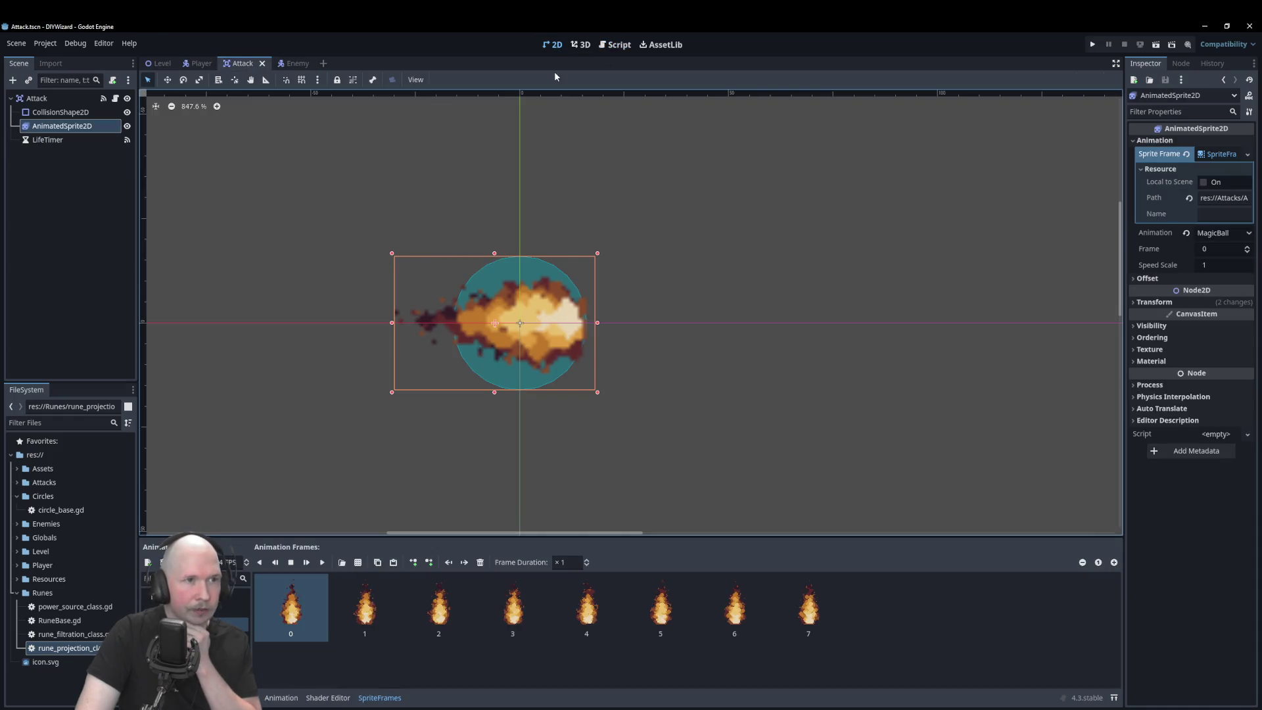
{"action": "left_click", "coordinate": [616, 44]}
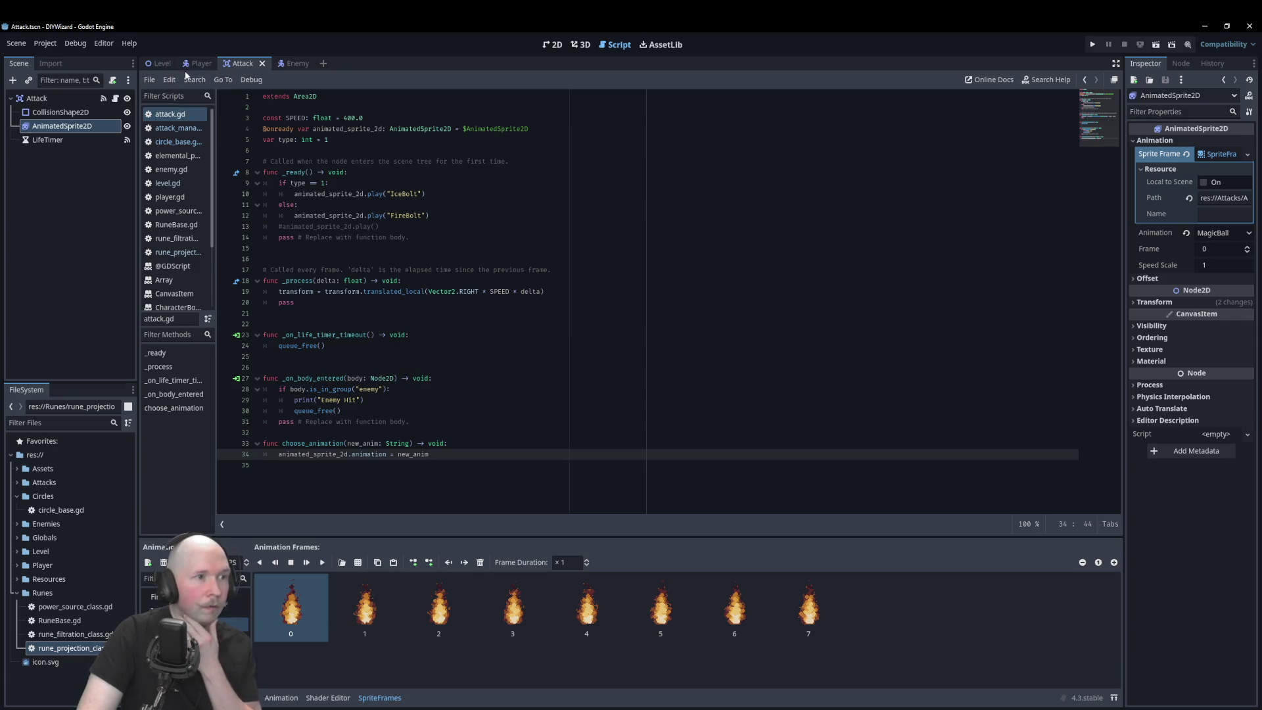
{"action": "left_click", "coordinate": [184, 143]}
{"action": "left_click", "coordinate": [508, 226]}
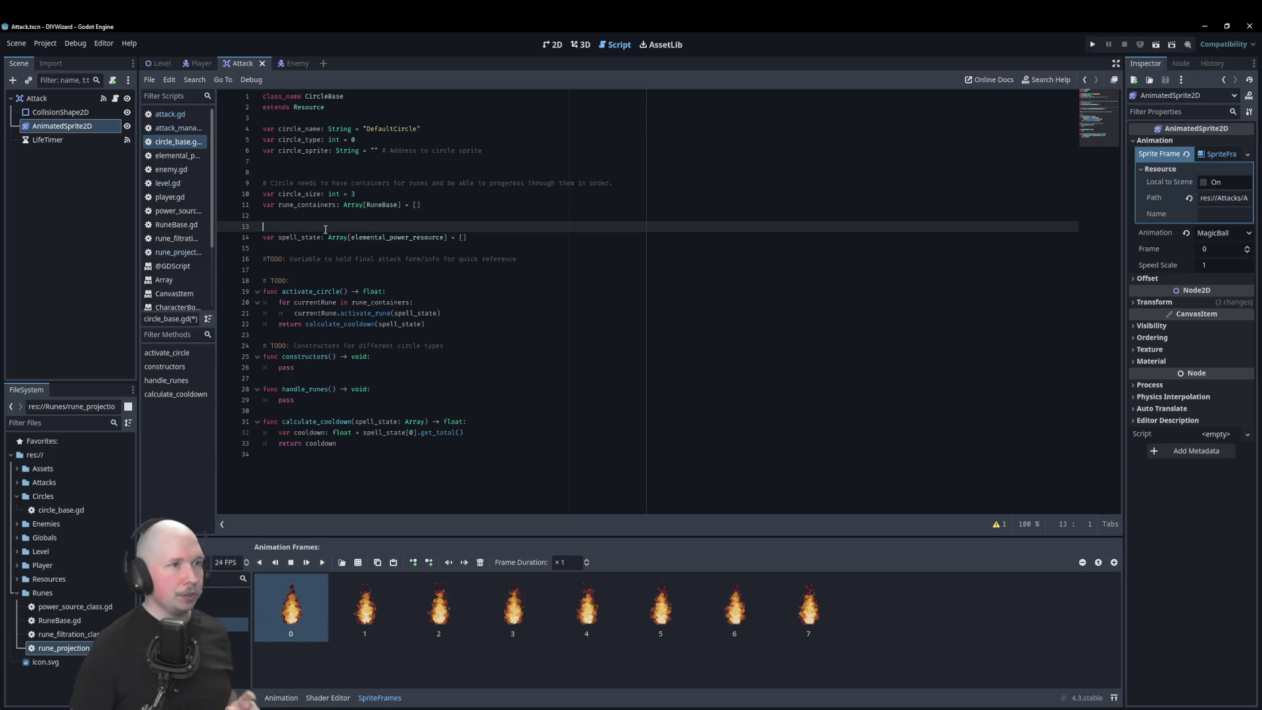
{"action": "left_click", "coordinate": [197, 113]}
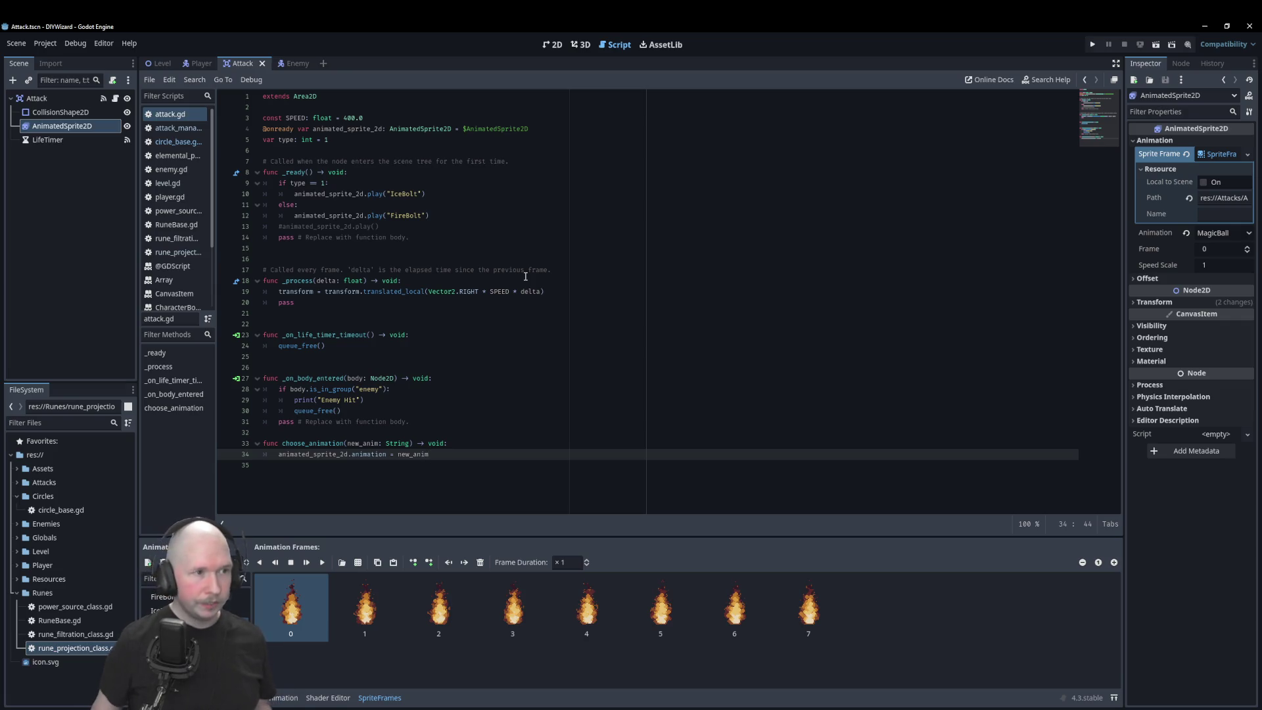
{"action": "left_click", "coordinate": [398, 150]}
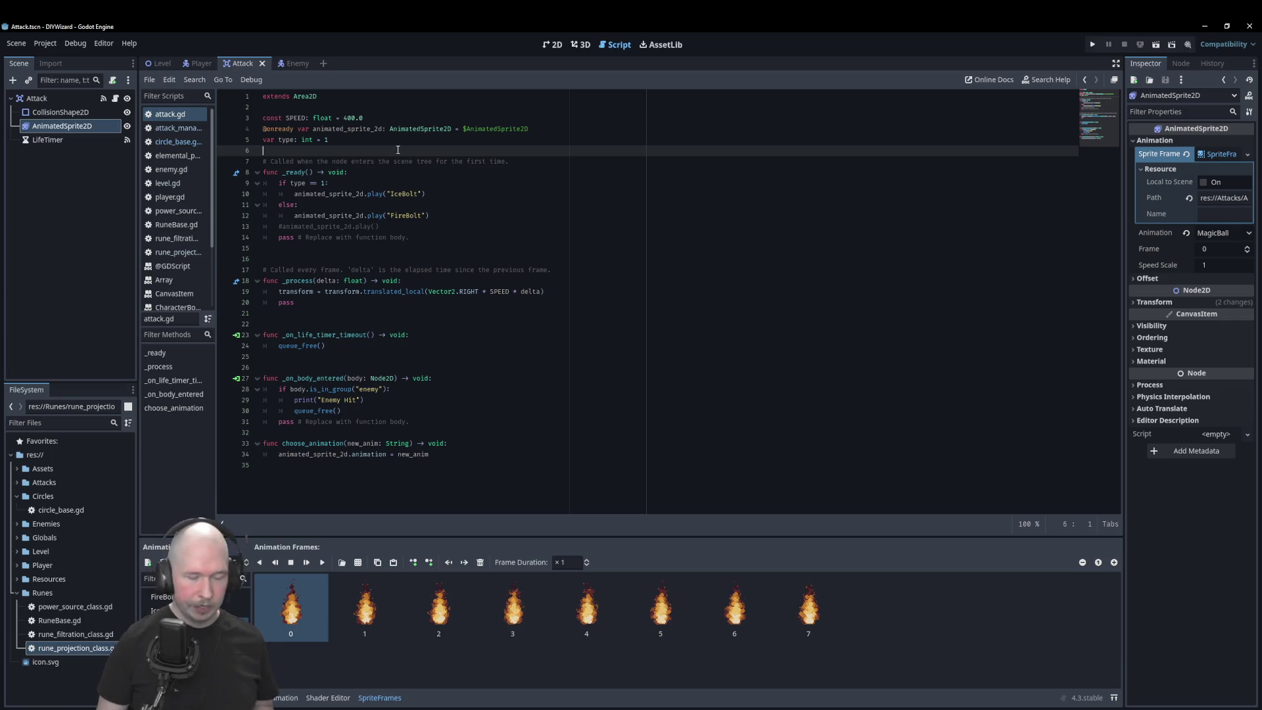
Step: Below the type variable, declare var animation: String = ""
{"action": "key", "text": "Return"}
{"action": "key", "text": "Up"}
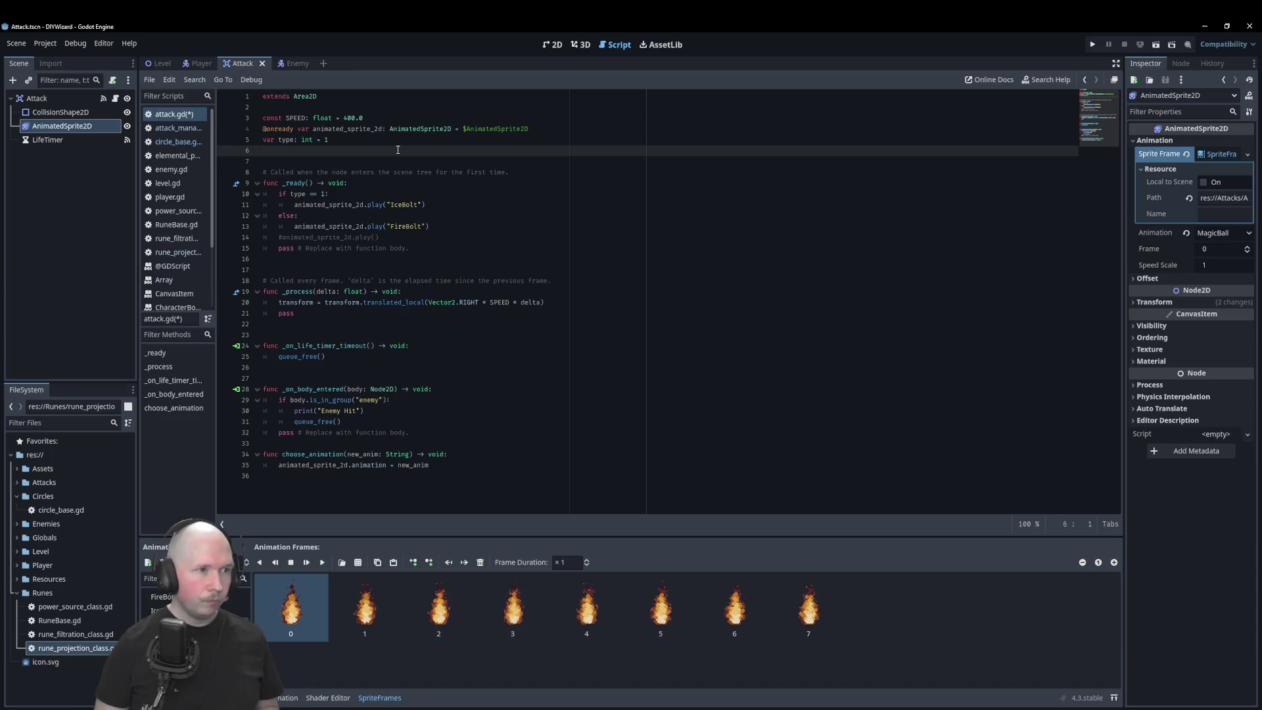
{"action": "key", "text": "Return"}
{"action": "type", "text": "va"}
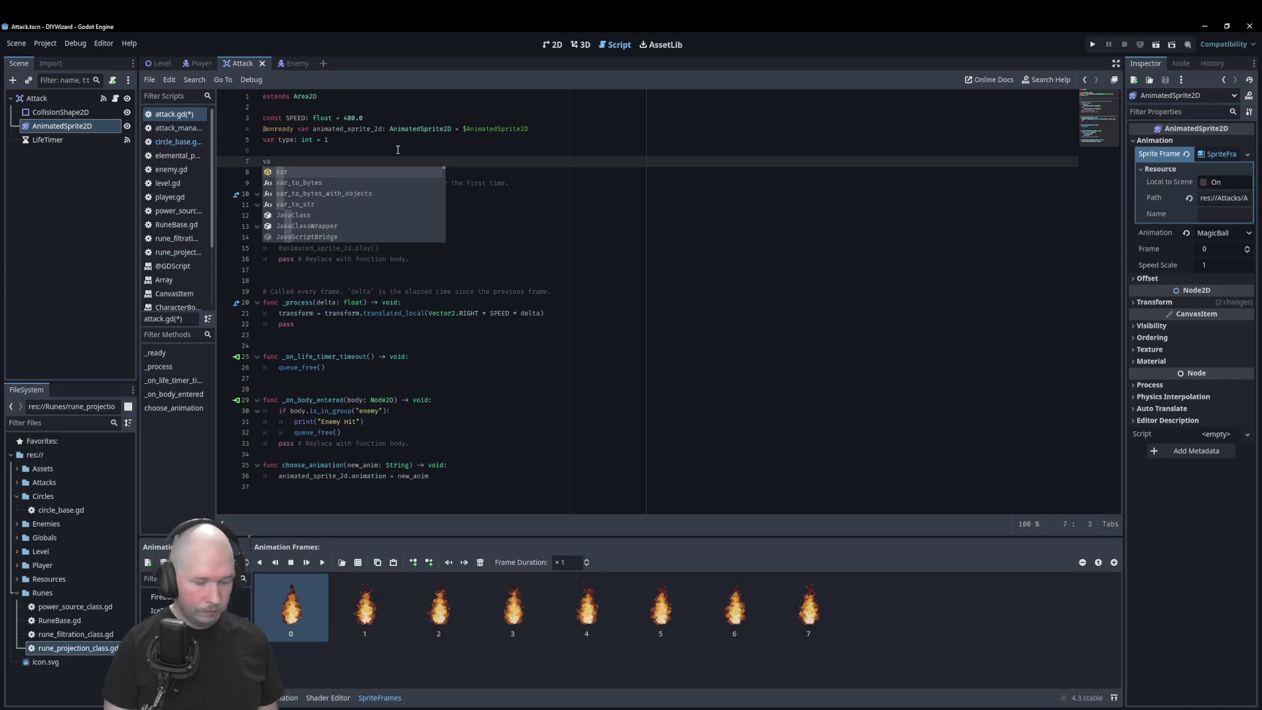
{"action": "type", "text": "r "}
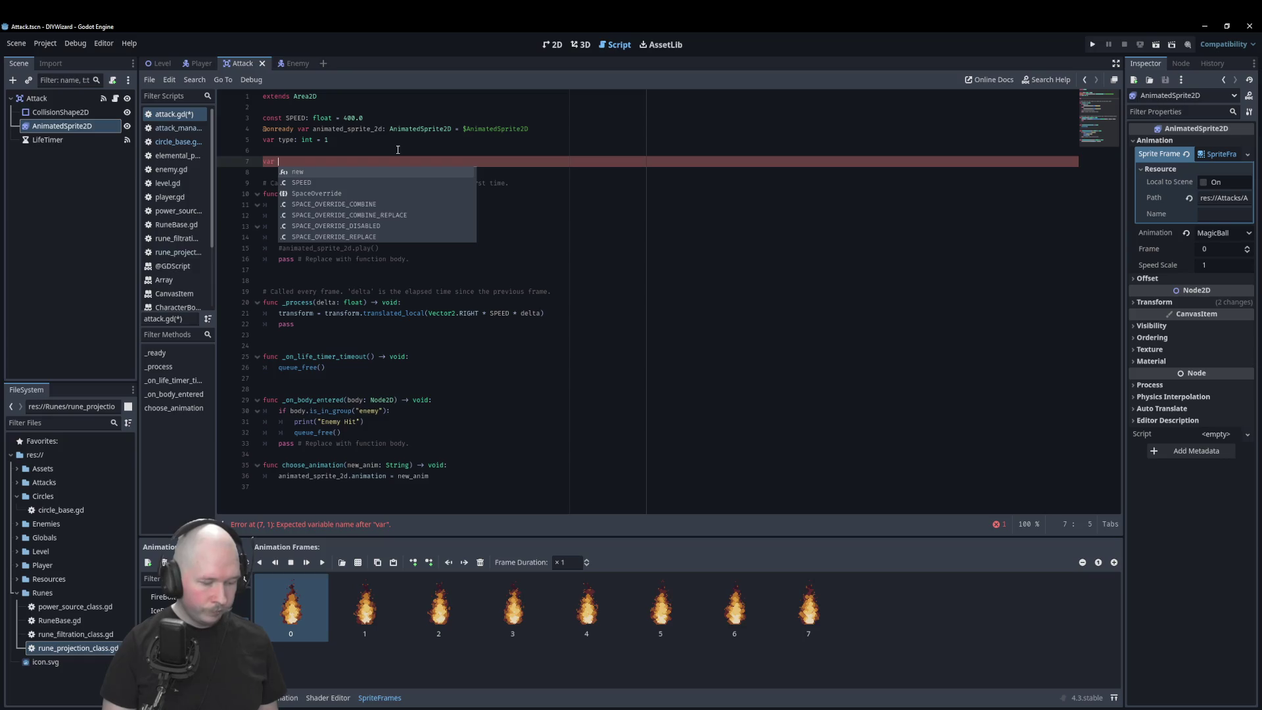
{"action": "type", "text": "animation: "}
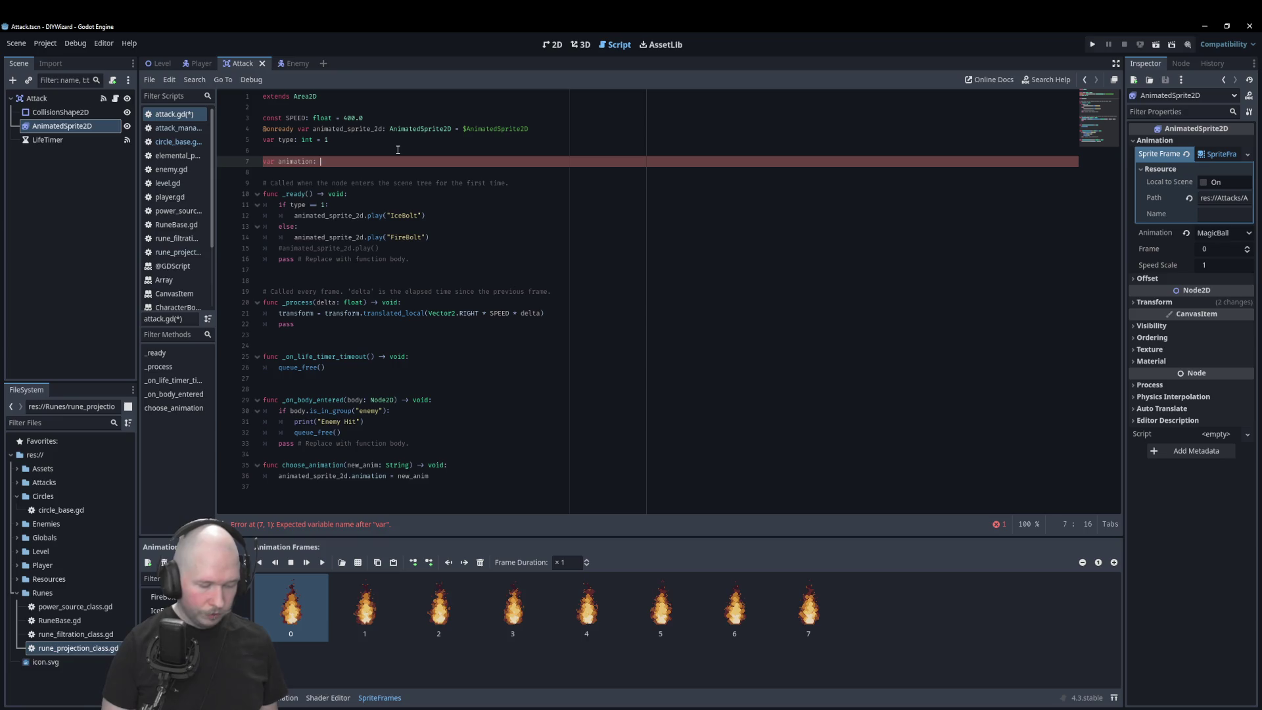
{"action": "type", "text": "String"}
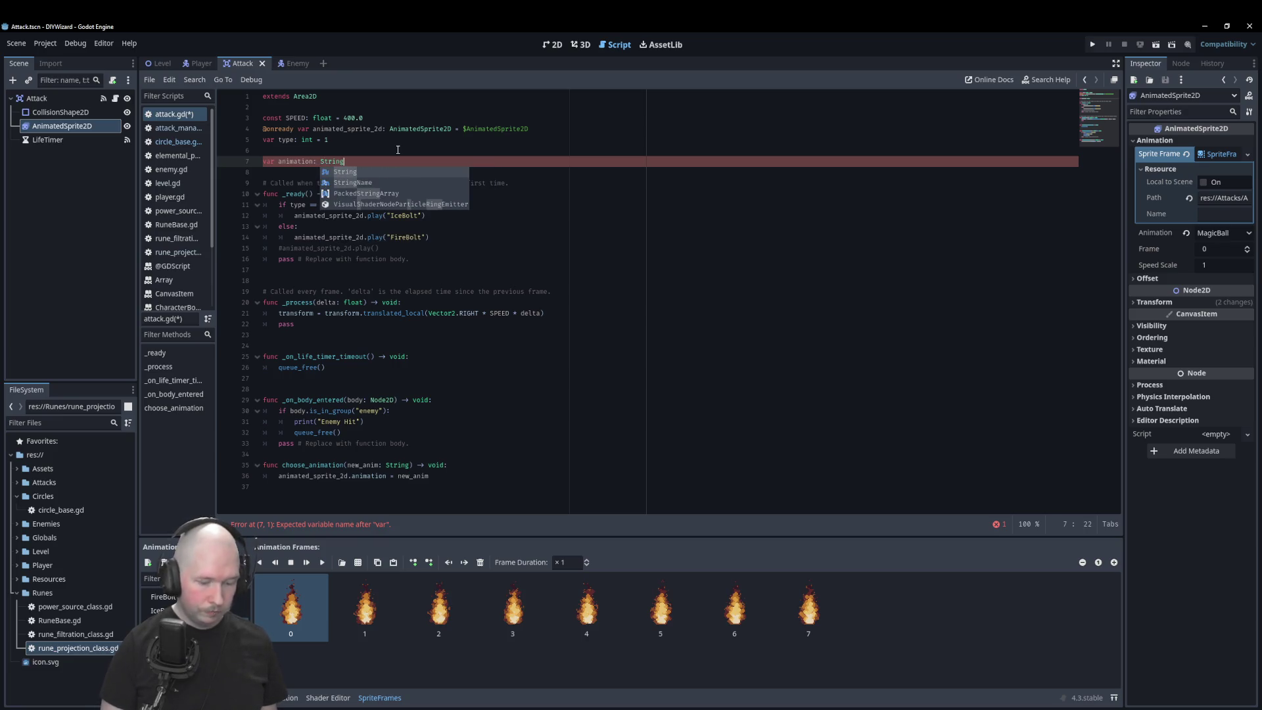
{"action": "type", "text": " = \"\""}
{"action": "key", "text": "Return"}
Step: Declare var damage: float = 0.0 and var speed: float = 0.0 under the animation variable
{"action": "type", "text": "var "}
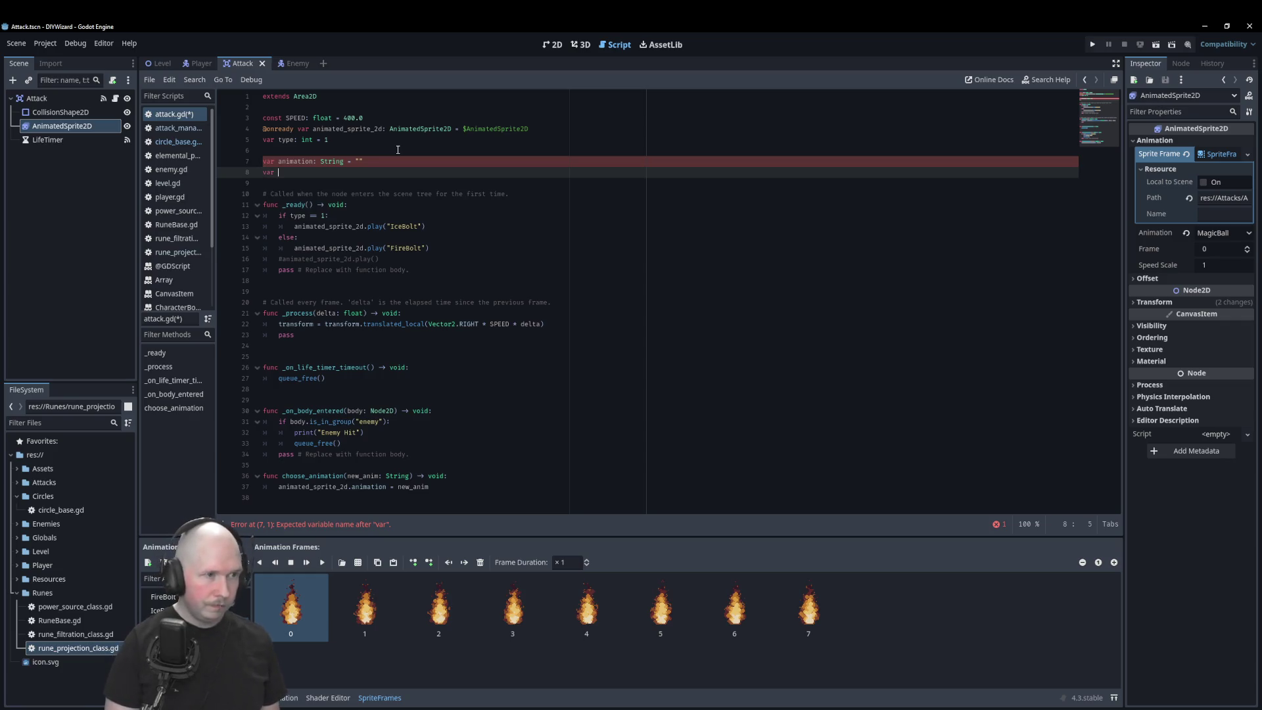
{"action": "type", "text": "da"}
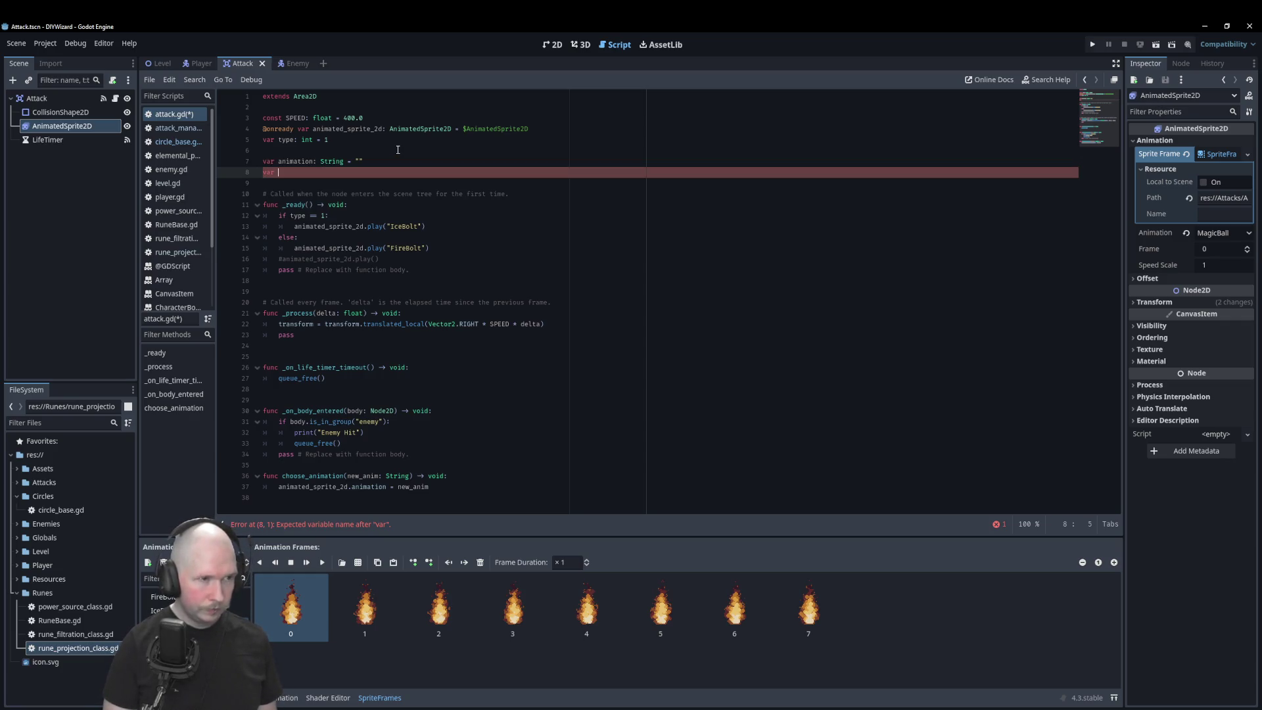
{"action": "type", "text": "mage"}
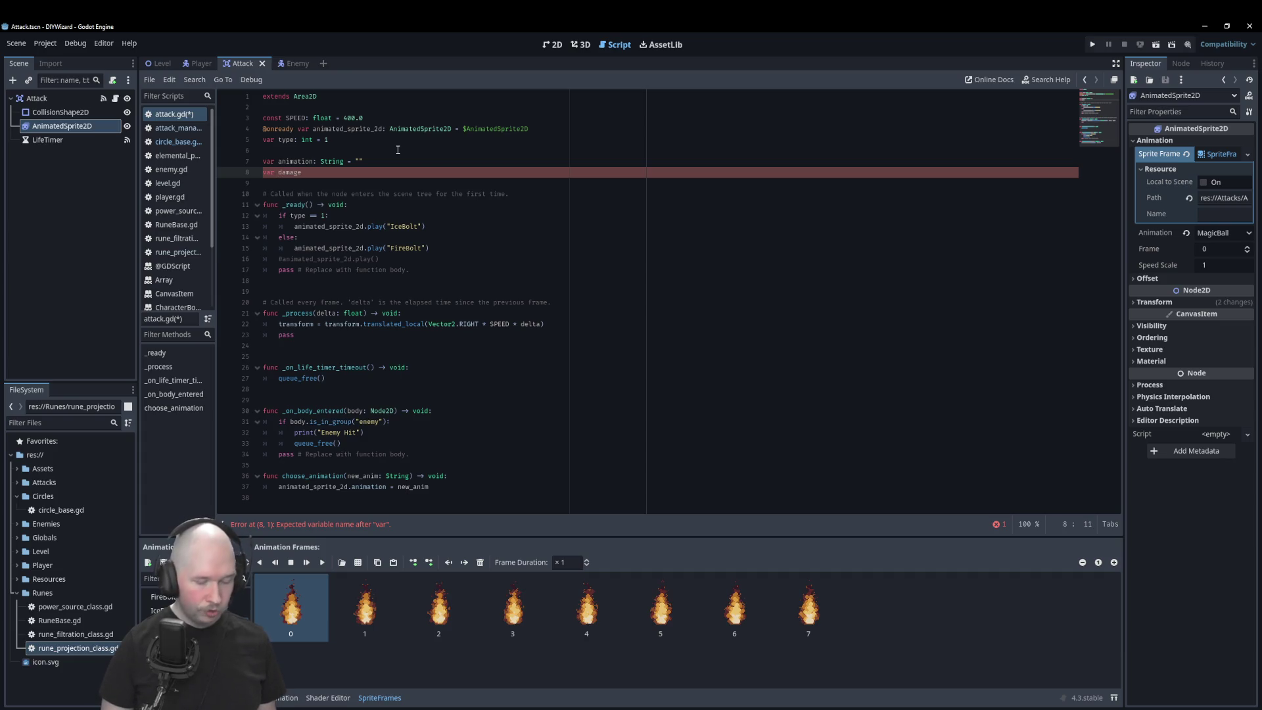
{"action": "type", "text": ": 0"}
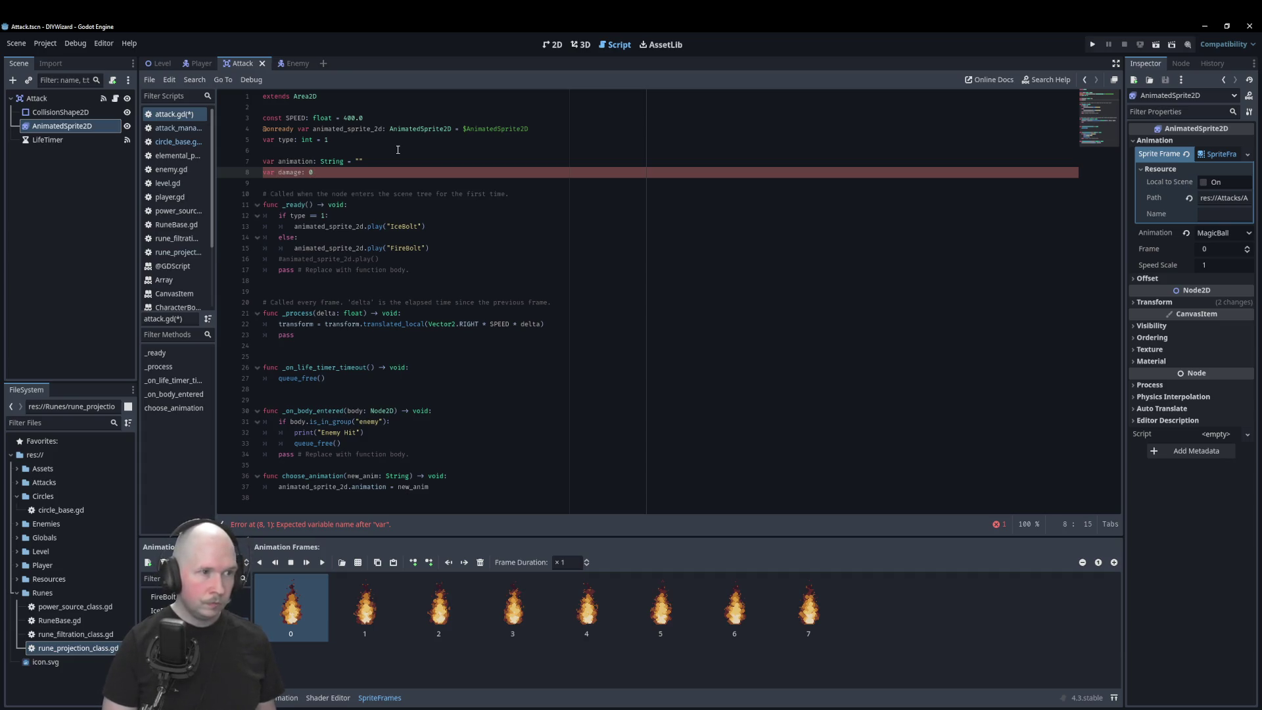
{"action": "key", "text": "Return"}
{"action": "type", "text": "var"}
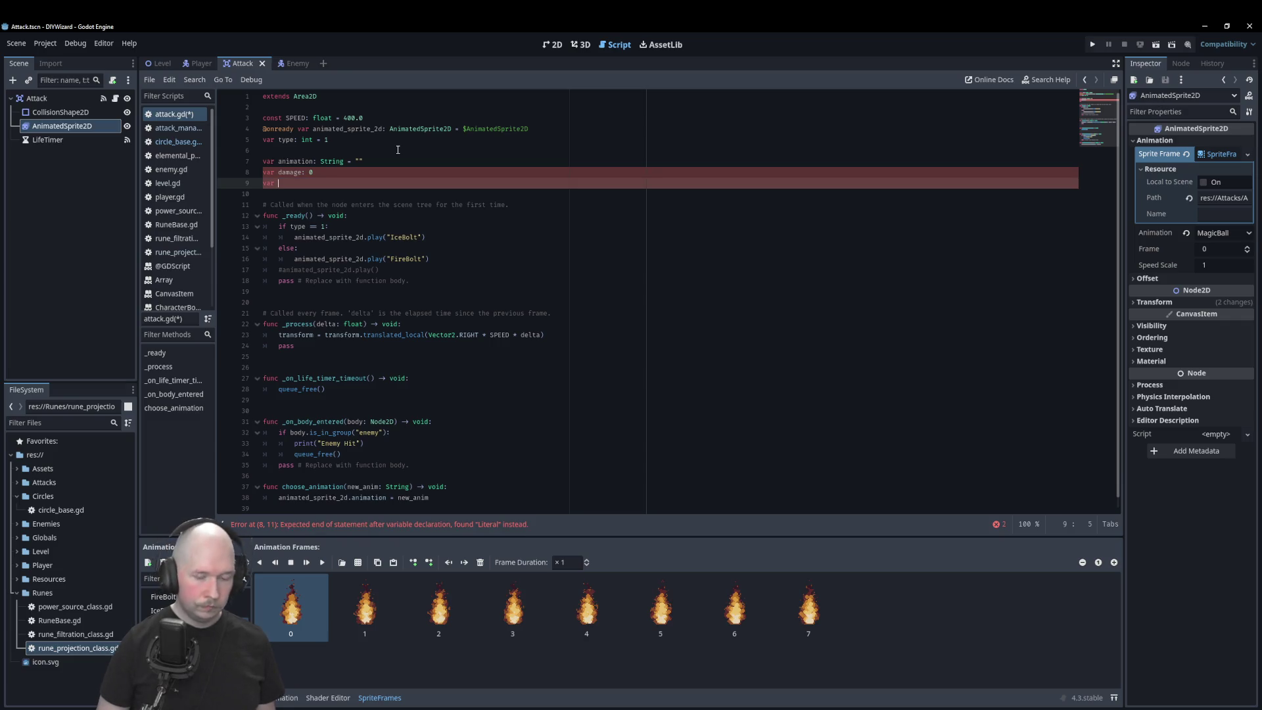
{"action": "key", "text": "Up"}
{"action": "key", "text": "End"}
{"action": "type", "text": "float ="}
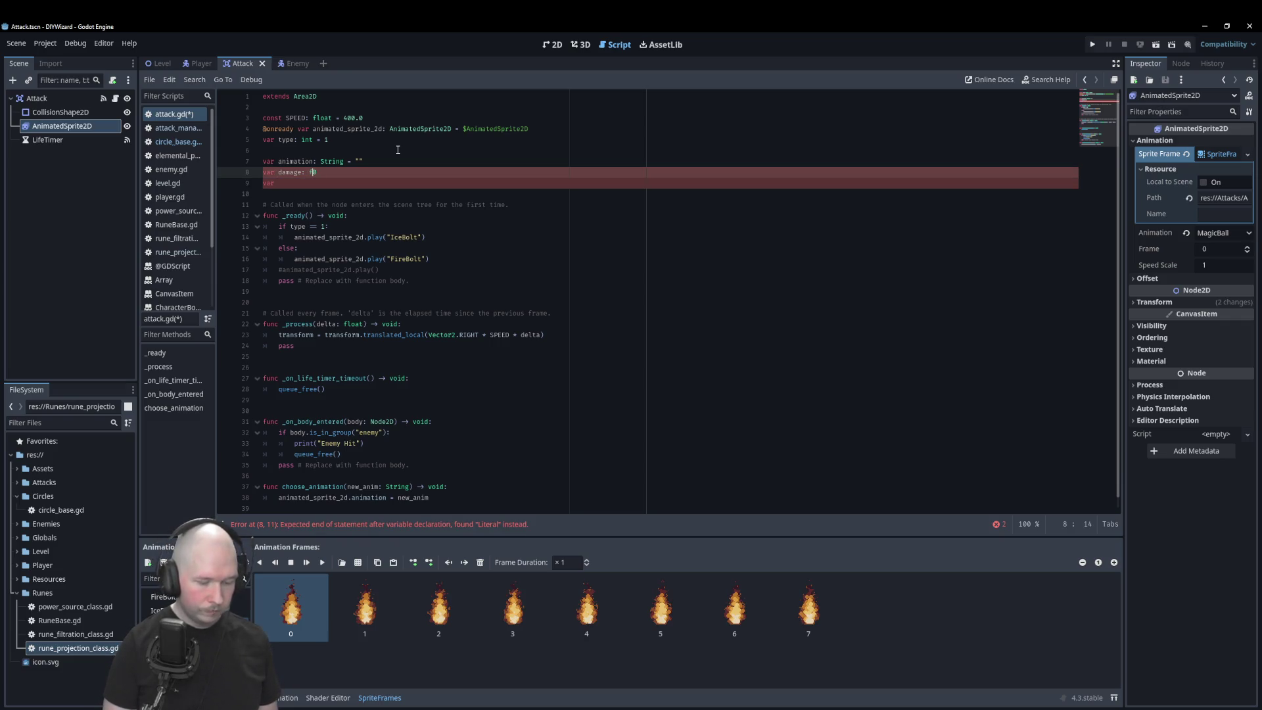
{"action": "key", "text": "End"}
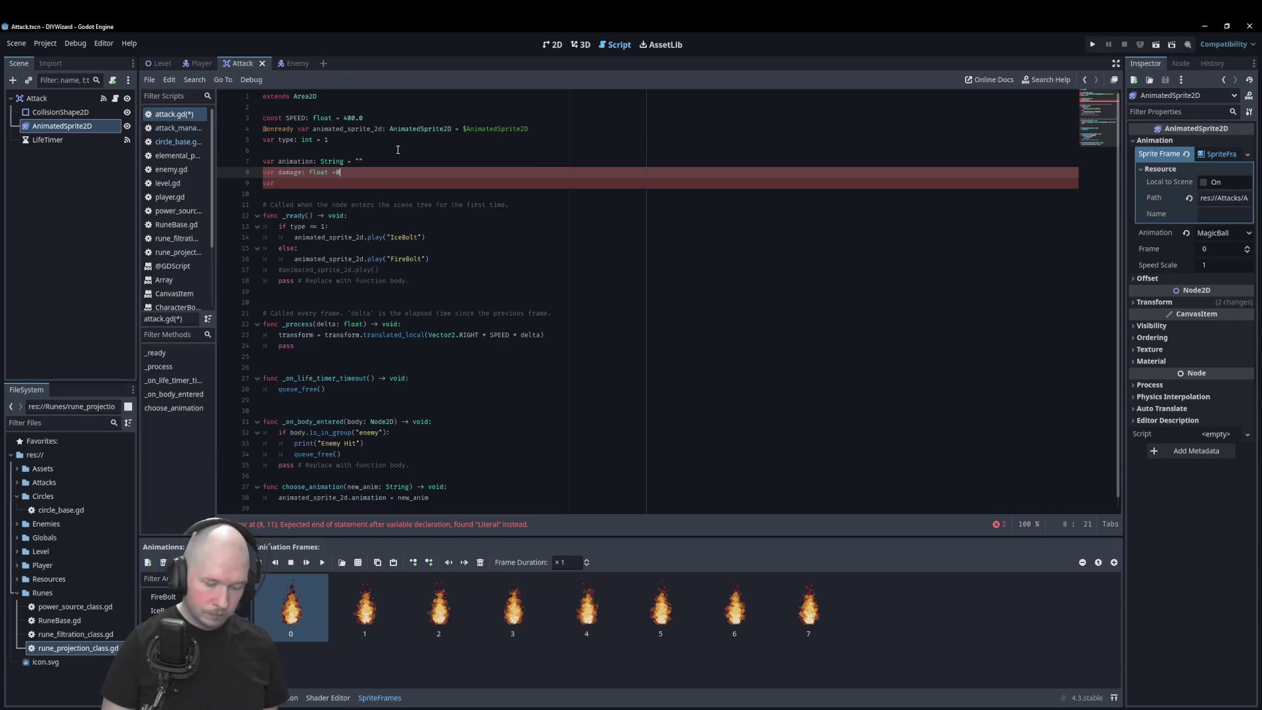
{"action": "type", "text": ".0"}
{"action": "key", "text": "Down"}
{"action": "key", "text": "Up"}
{"action": "key", "text": "Left"}
{"action": "key", "text": "Left"}
{"action": "key", "text": "Left"}
{"action": "key", "text": "Down"}
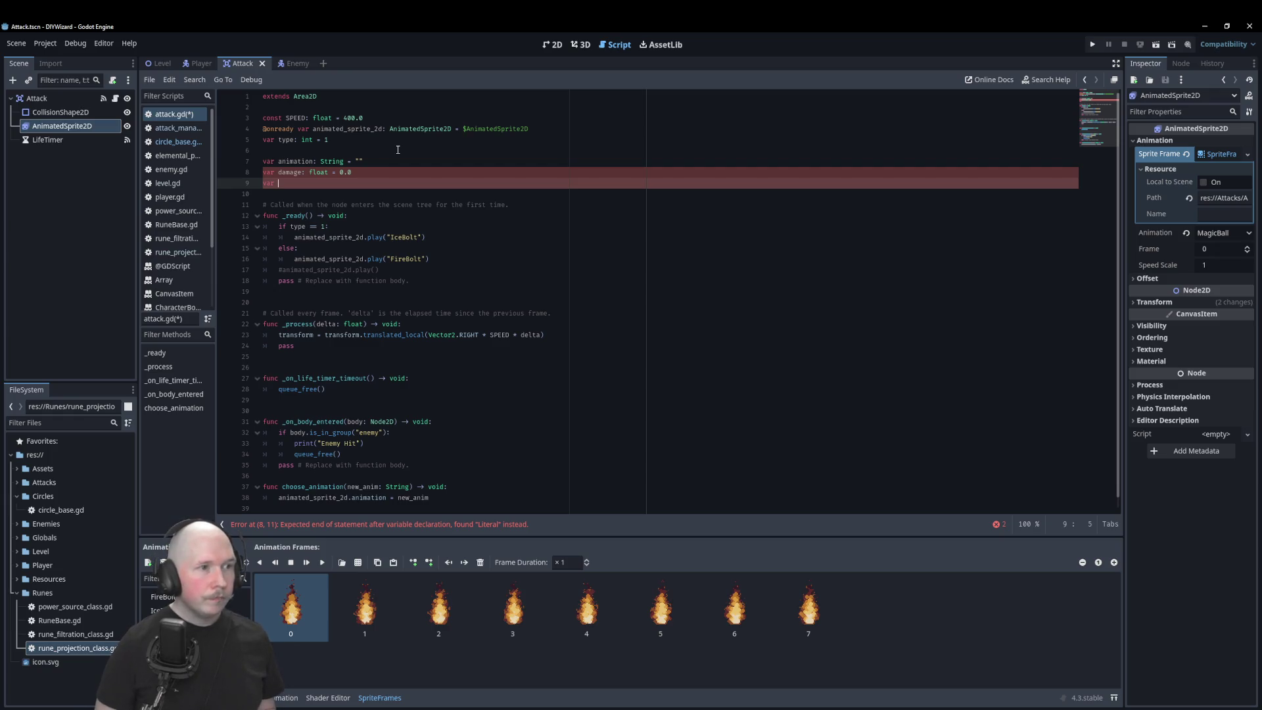
{"action": "type", "text": "speed"}
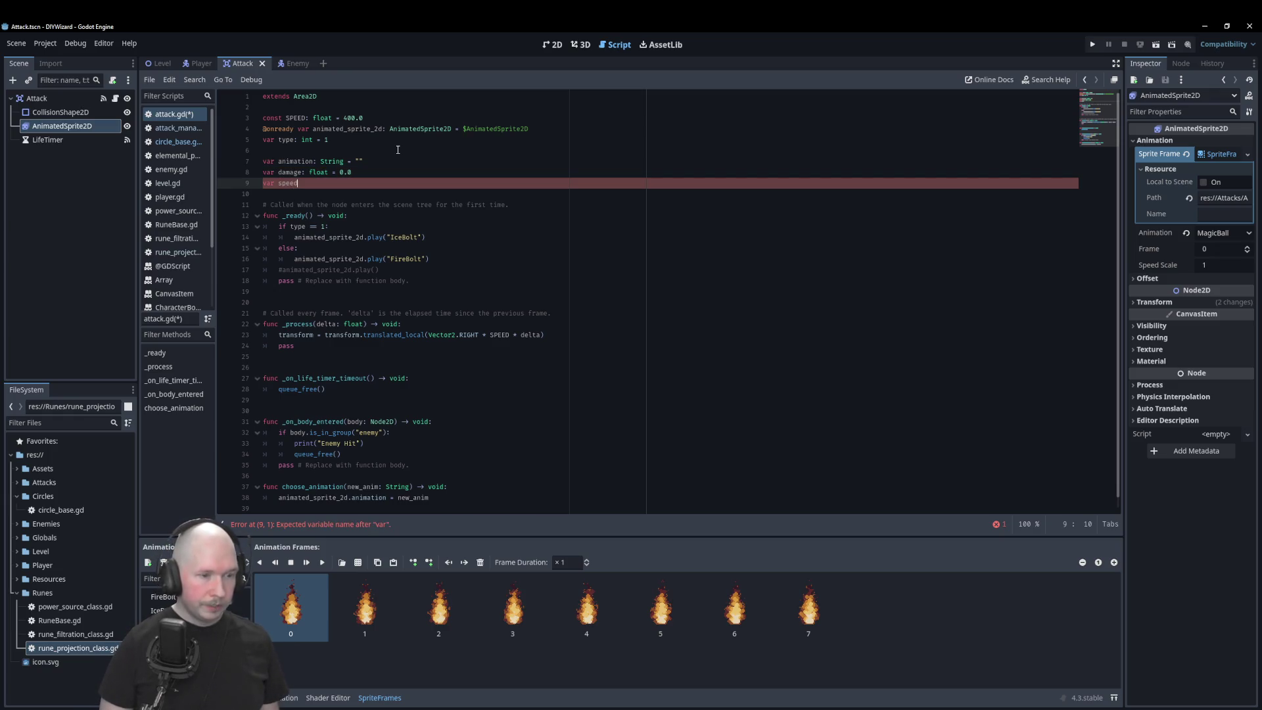
{"action": "type", "text": ": float = "}
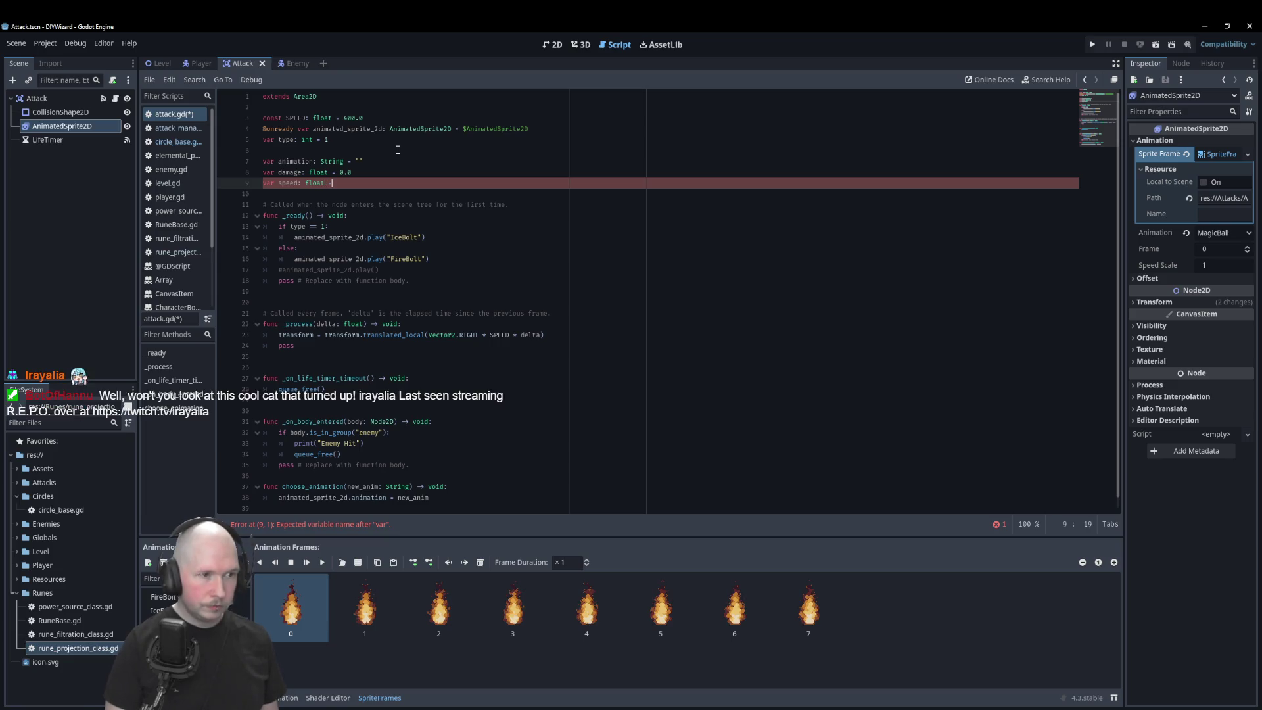
{"action": "type", "text": "0.0"}
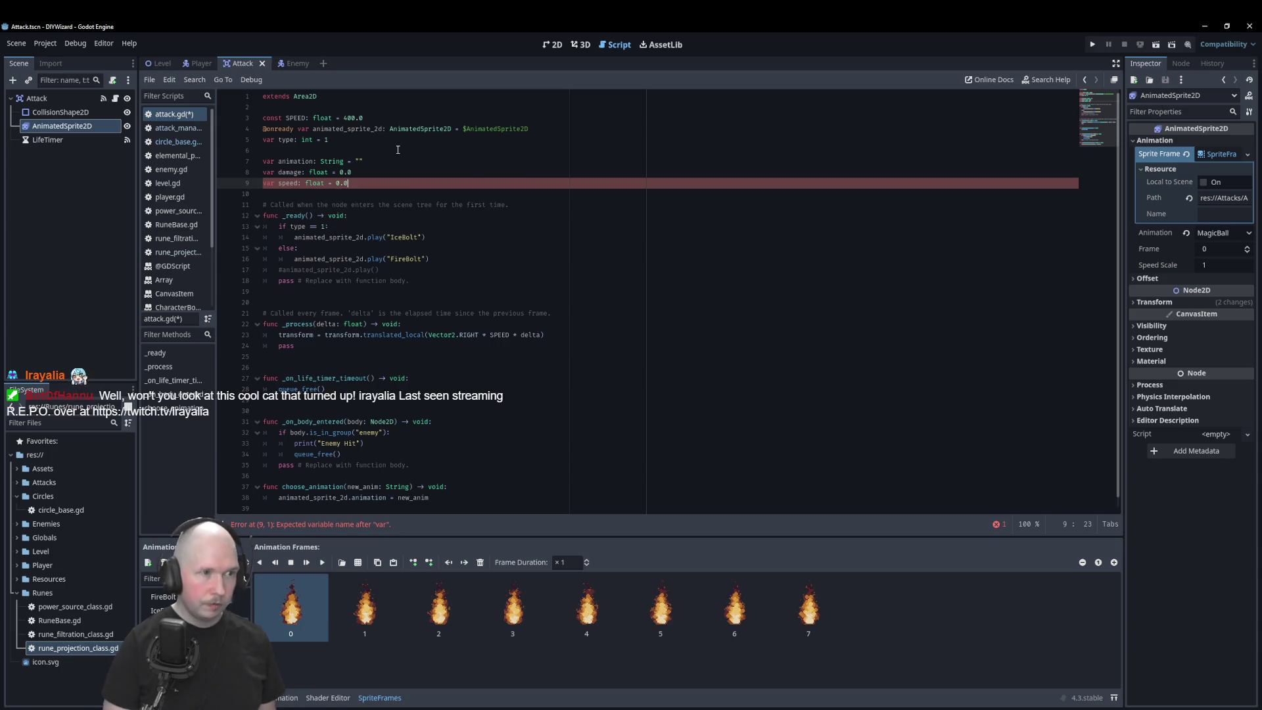
{"action": "key", "text": "Return"}
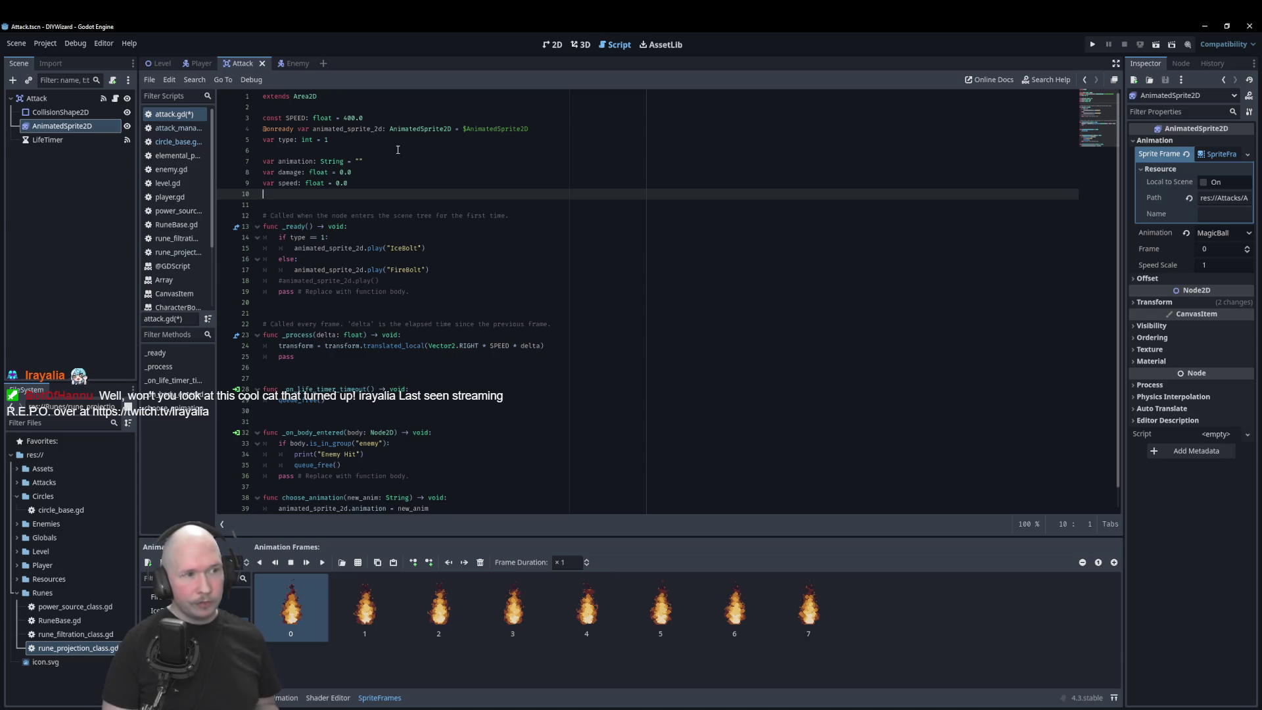
Step: Declare a float size variable of 0.0 and add an _init() -> void function containing pass
{"action": "type", "text": "var sizer"}
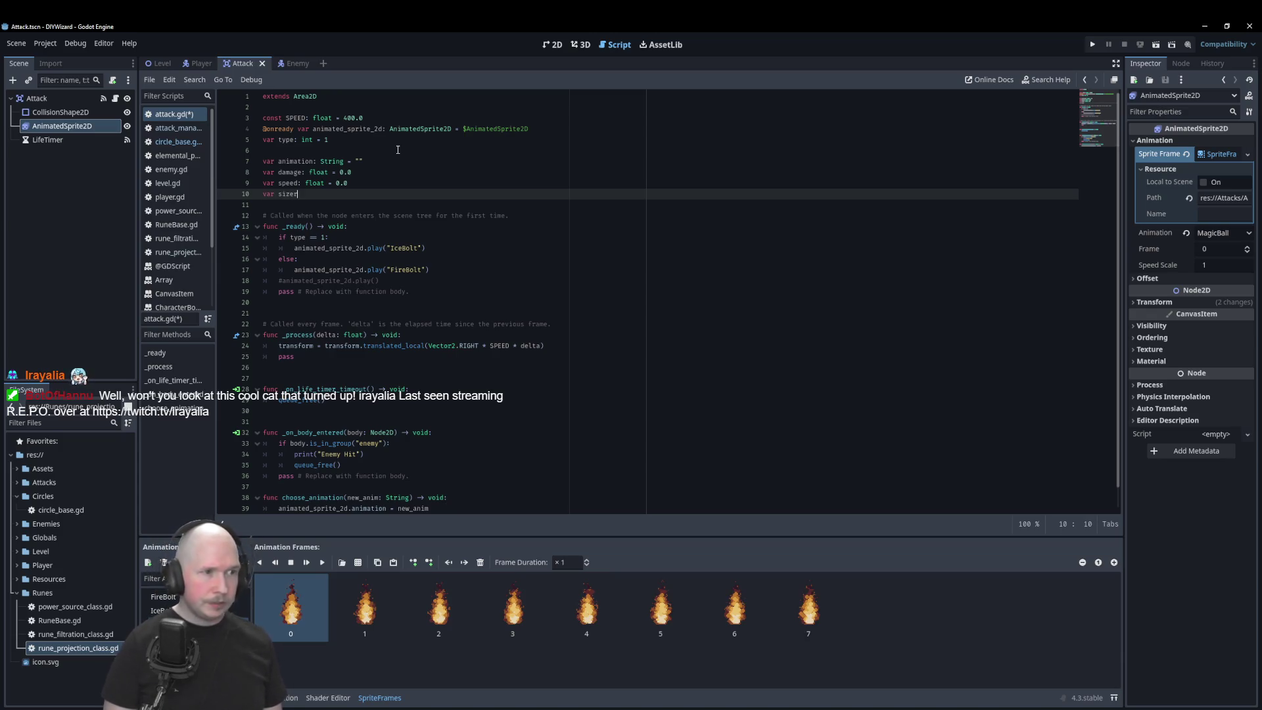
{"action": "type", "text": ": float"}
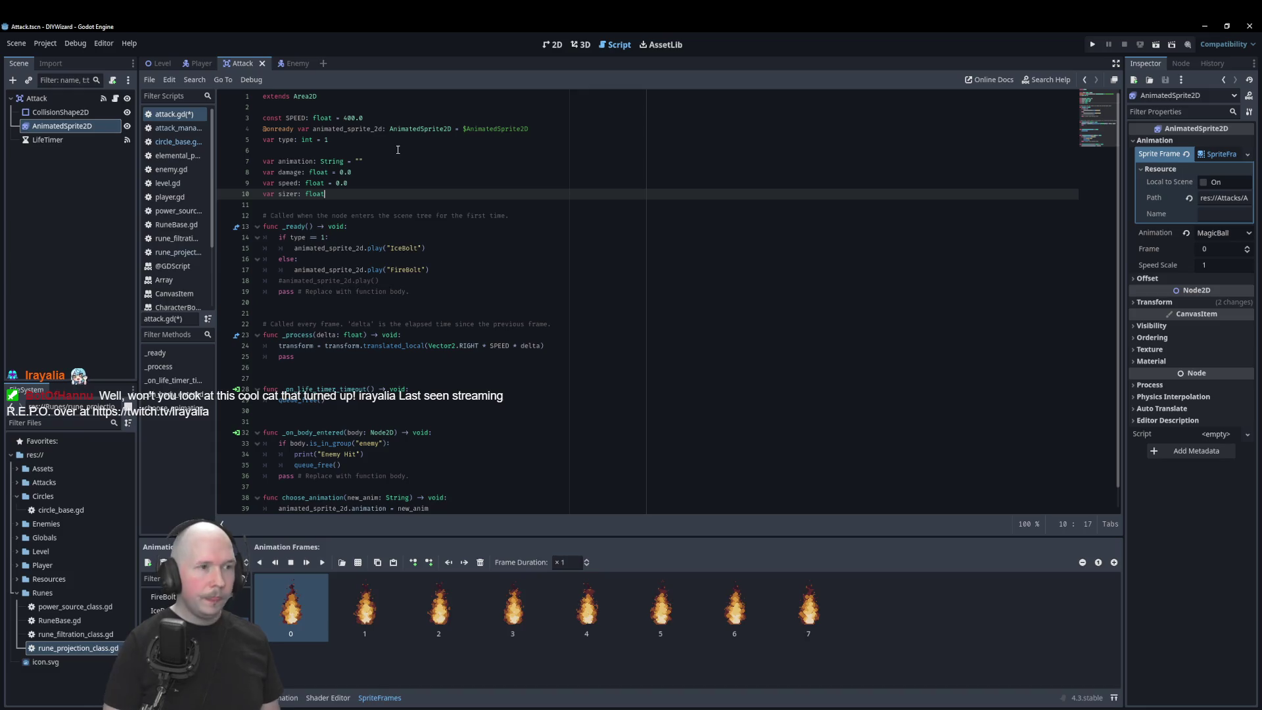
{"action": "type", "text": " = "}
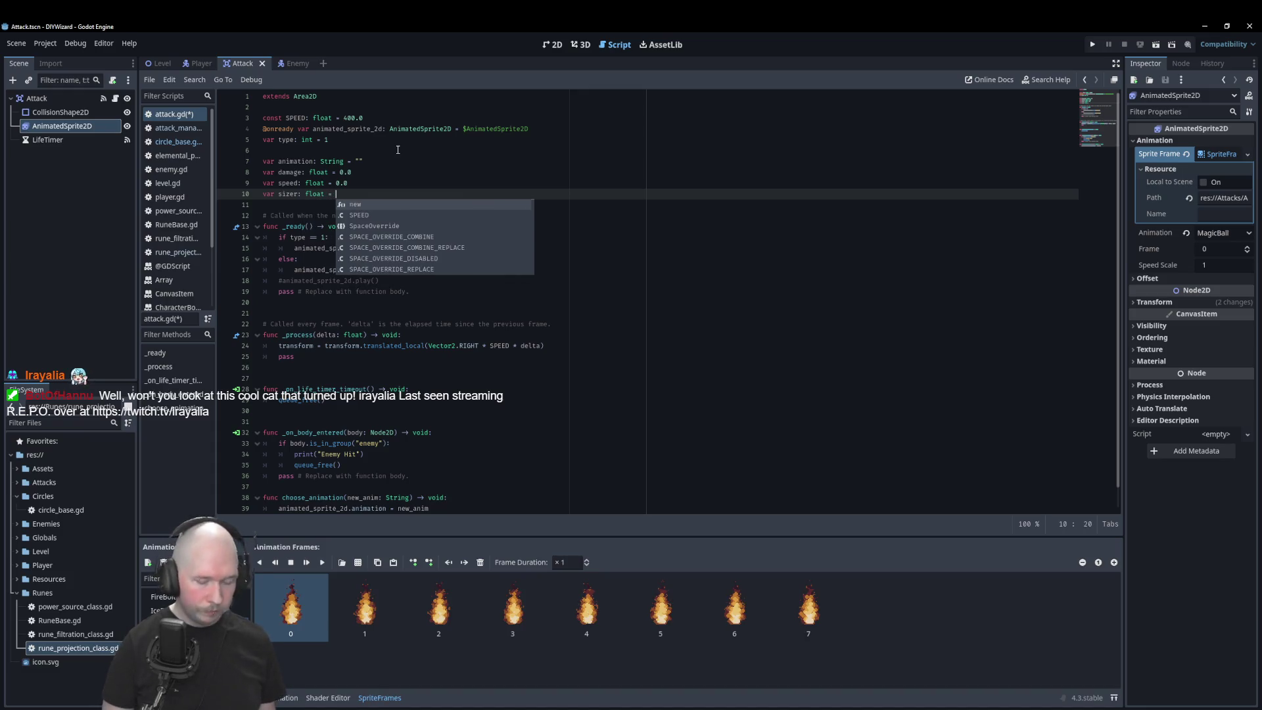
{"action": "type", "text": "0.0"}
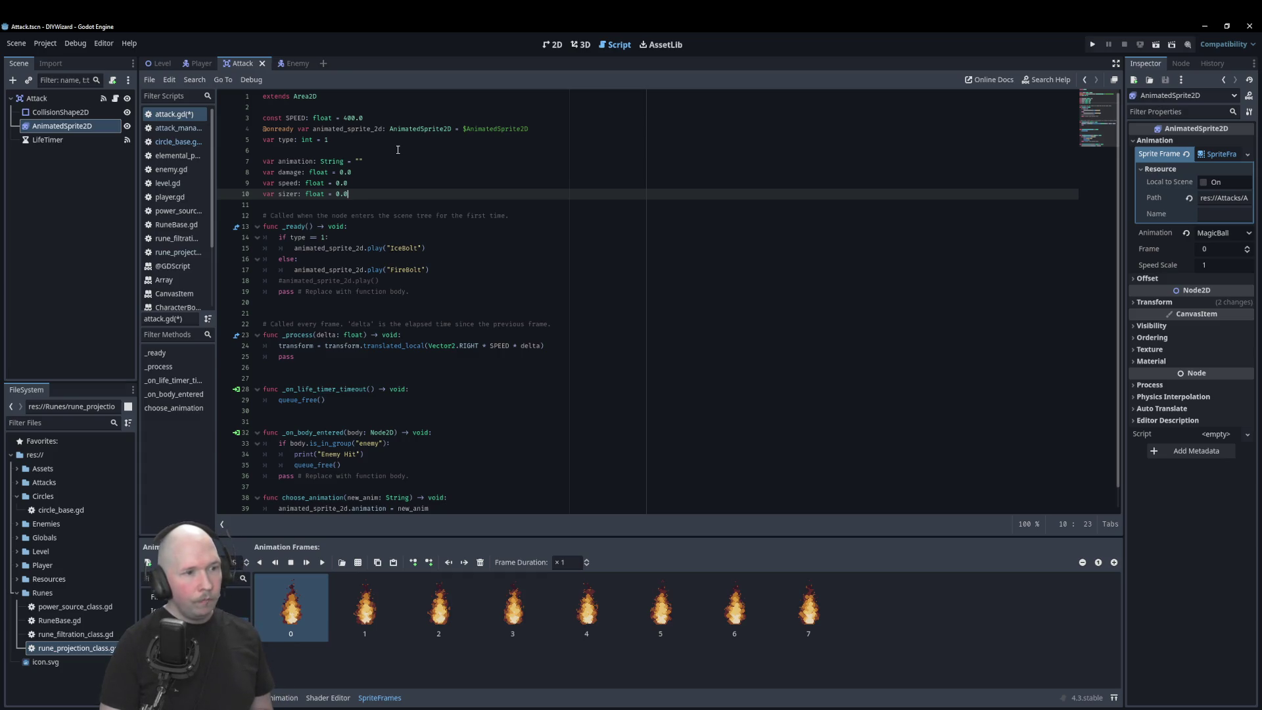
{"action": "key", "text": "Return"}
{"action": "key", "text": "Return"}
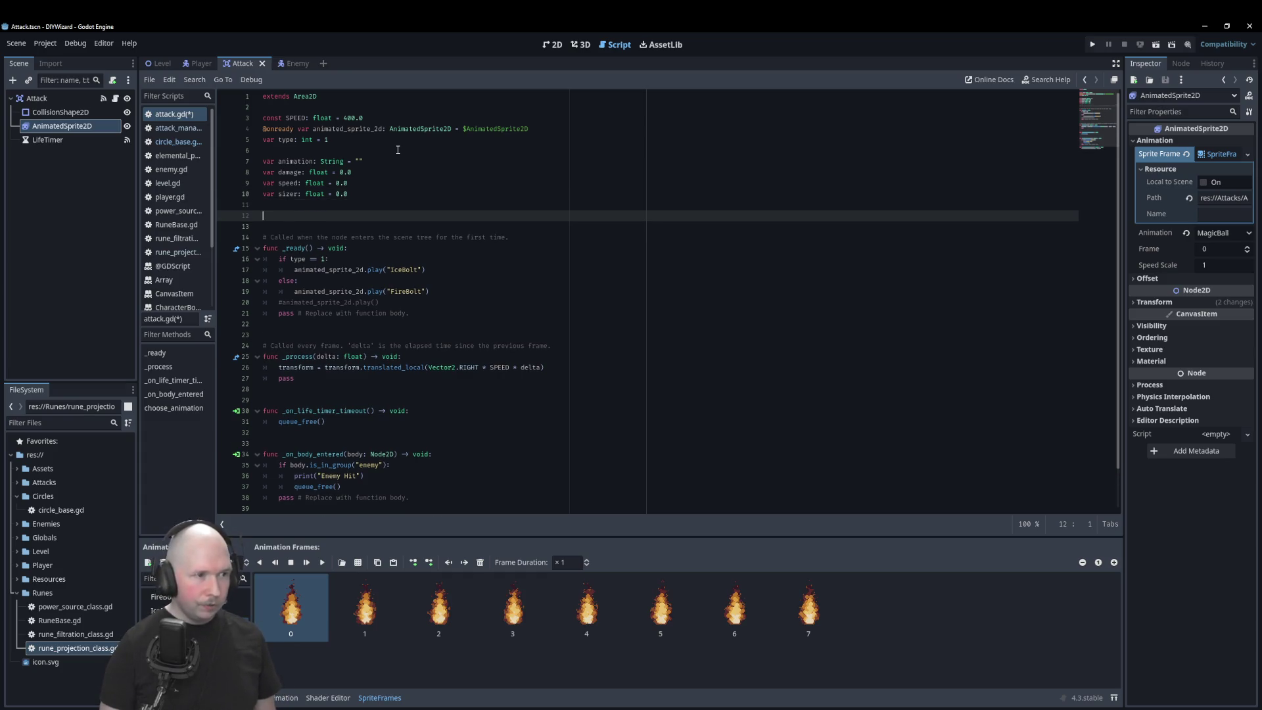
{"action": "type", "text": "fun"}
{"action": "type", "text": "ini"}
{"action": "key", "text": "Return"}
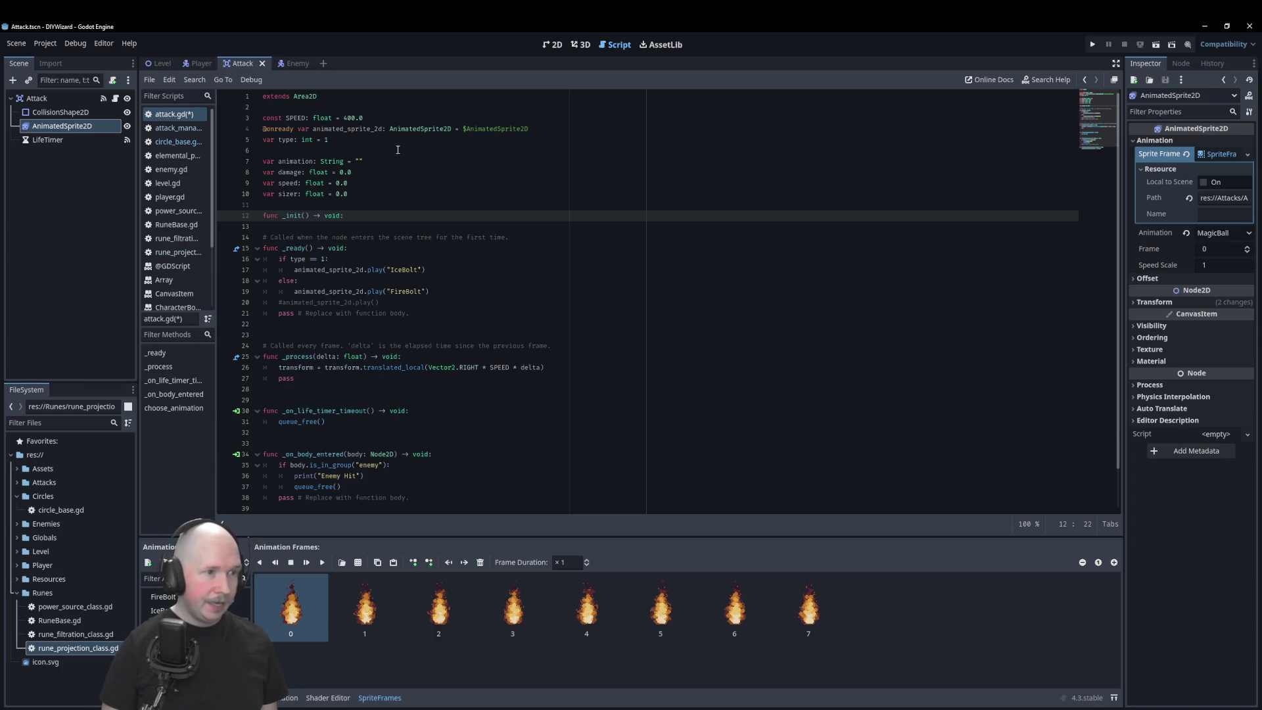
{"action": "key", "text": "Return"}
{"action": "type", "text": "pass"}
Step: Correct the 'sizer' typo to 'size' and add a blank line above _init
{"action": "key", "text": "Up"}
{"action": "key", "text": "Up"}
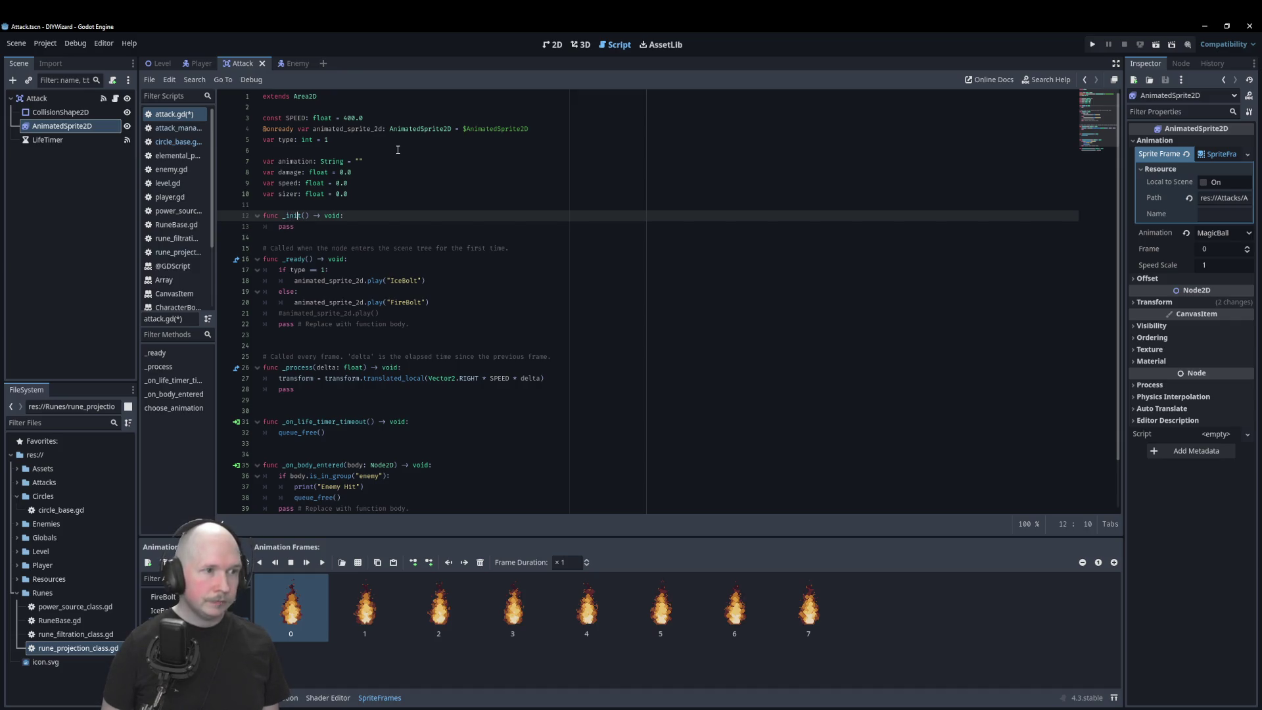
{"action": "key", "text": "Up"}
{"action": "key", "text": "Delete"}
{"action": "key", "text": "Down"}
{"action": "key", "text": "Return"}
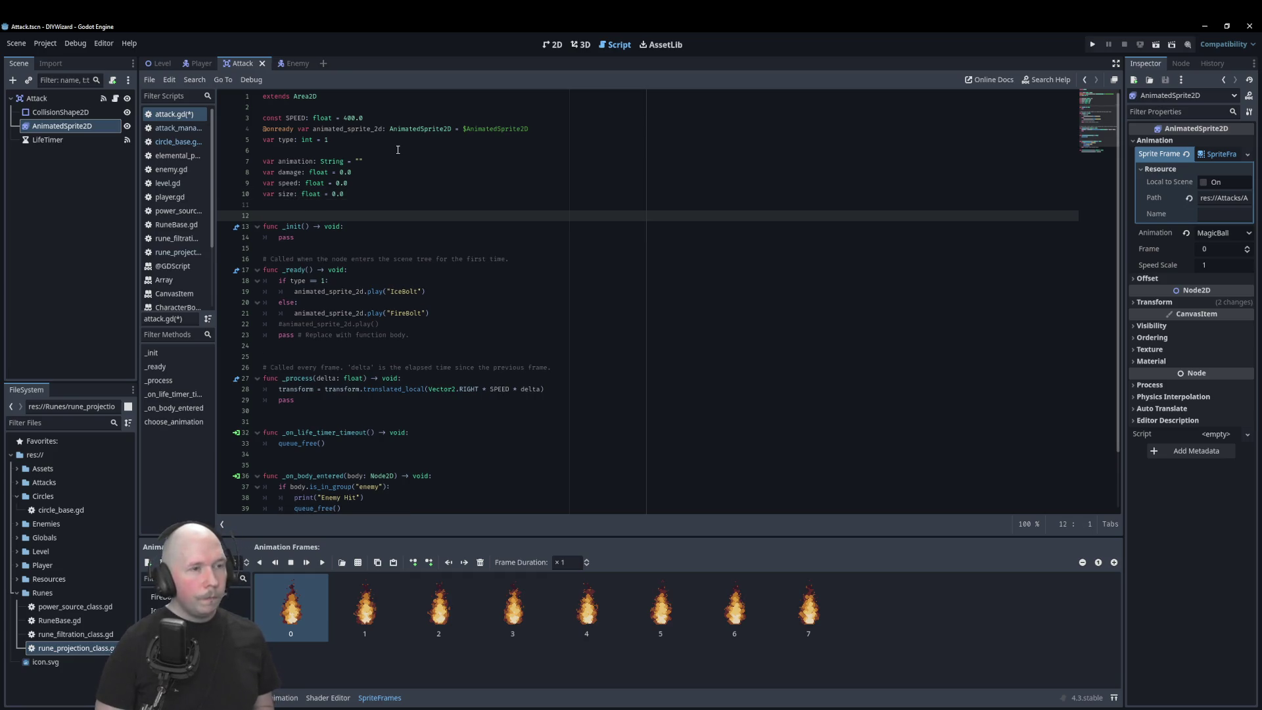
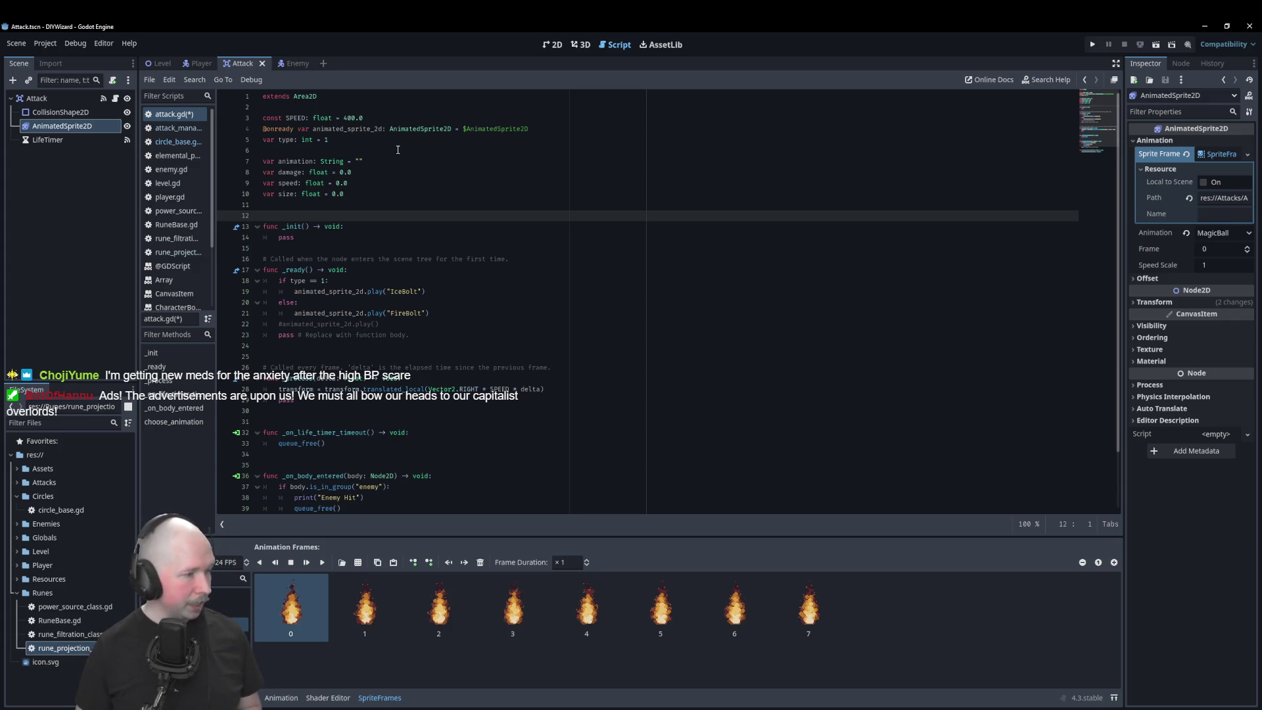
{"action": "left_click", "coordinate": [372, 174]}
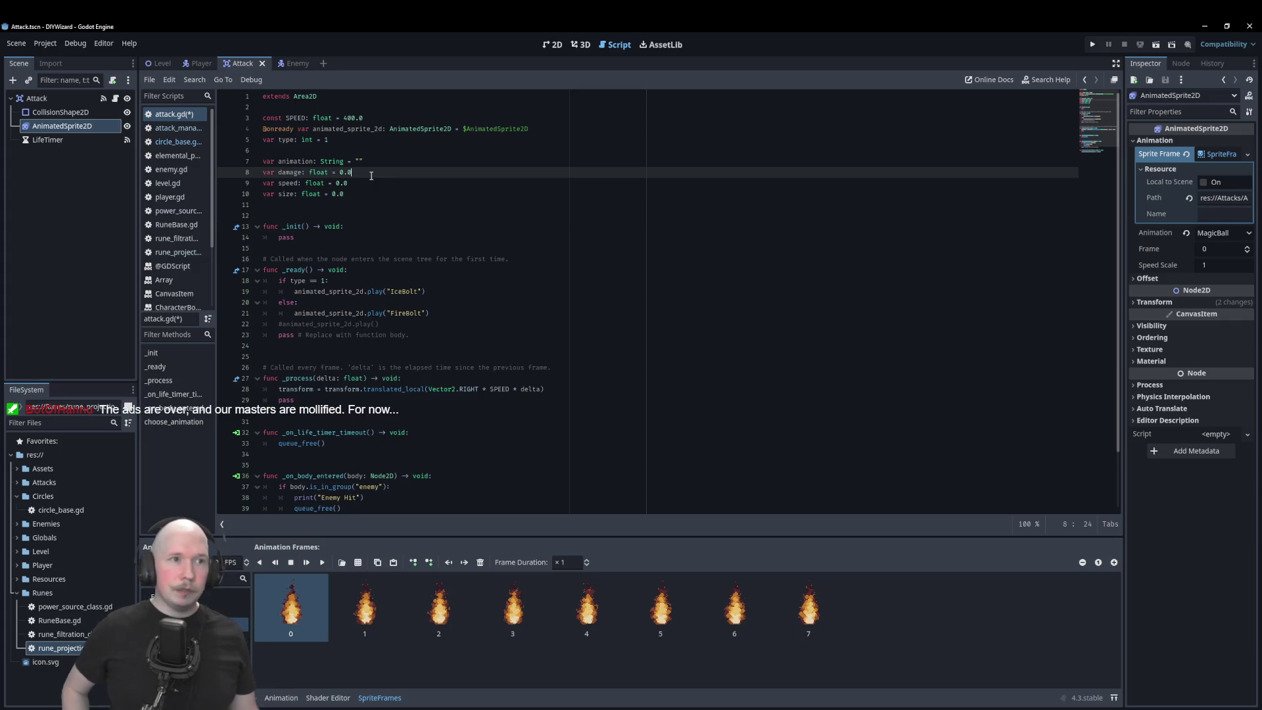